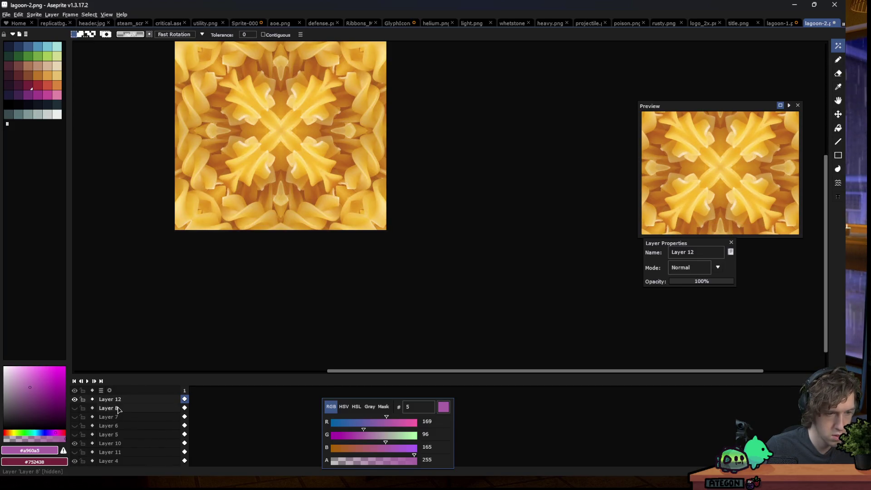
- Hide the pasta layer and toggle Layers 9, 4 and the flower crown to inspect them
{"action": "left_click", "coordinate": [75, 399]}
{"action": "left_click", "coordinate": [114, 443]}
{"action": "left_click", "coordinate": [380, 118]}
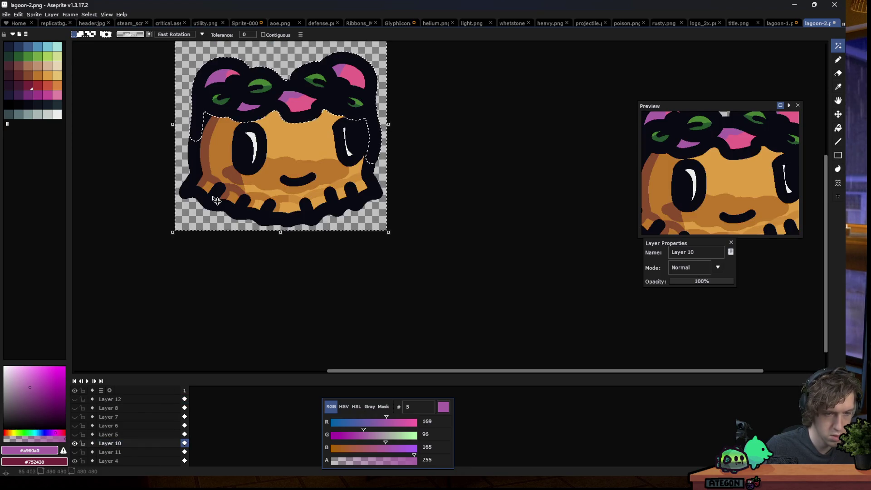
{"action": "key", "text": "ctrl+d"}
{"action": "key", "text": "m"}
{"action": "scroll", "coordinate": [113, 431], "scroll_direction": "down", "scroll_amount": 2}
{"action": "left_click", "coordinate": [74, 452]}
{"action": "left_click", "coordinate": [75, 444]}
{"action": "left_click", "coordinate": [75, 444]}
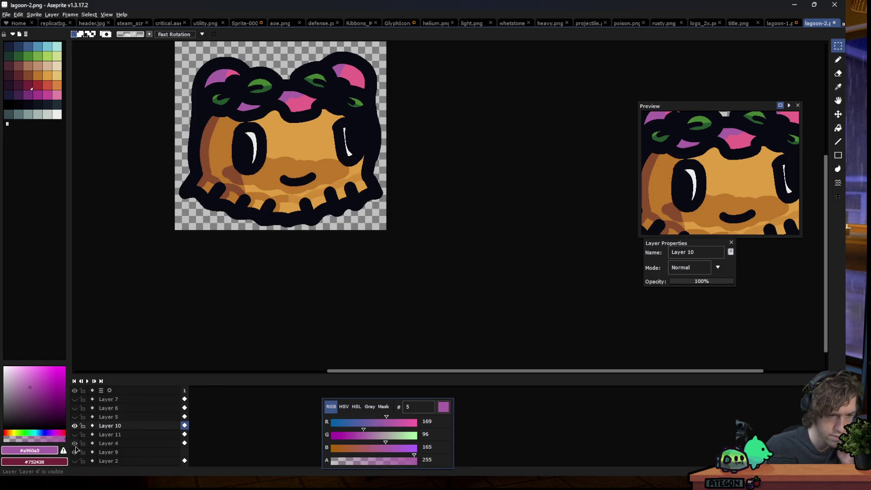
{"action": "left_click", "coordinate": [74, 426]}
{"action": "left_click", "coordinate": [75, 426]}
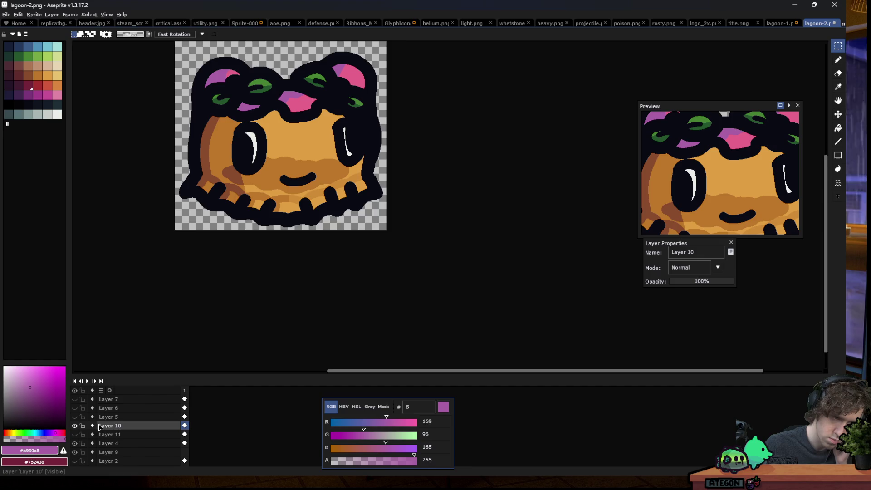
- Move Layer 10 below Layer 11 and merge the flower crown down into Layer 4
{"action": "mouse_move", "coordinate": [111, 426]}
{"action": "left_mouse_down"}
{"action": "mouse_move", "coordinate": [121, 426]}
{"action": "mouse_move", "coordinate": [113, 440]}
{"action": "left_mouse_up"}
{"action": "left_click", "coordinate": [74, 443]}
{"action": "left_click", "coordinate": [75, 443]}
{"action": "right_click", "coordinate": [98, 435]}
{"action": "left_click", "coordinate": [127, 470]}
- Magic-wand select the black outline, then paste the pasta image onto new Layer 12
{"action": "key", "text": "w"}
{"action": "left_click", "coordinate": [257, 220]}
{"action": "key", "text": "Delete"}
{"action": "key", "text": "ctrl+z"}
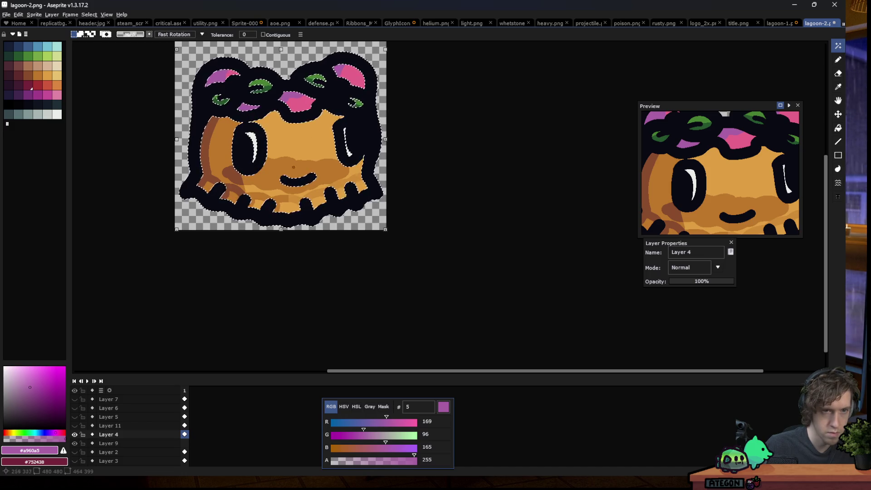
{"action": "key", "text": "shift+n"}
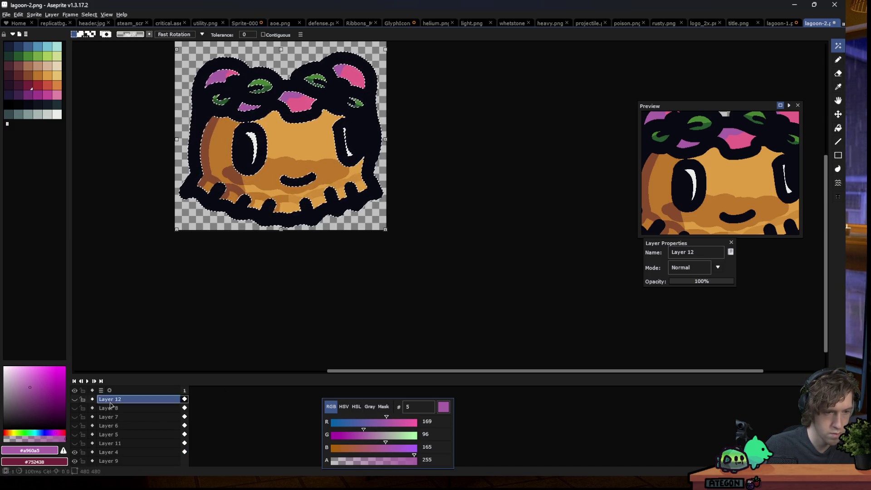
{"action": "key", "text": "ctrl+v"}
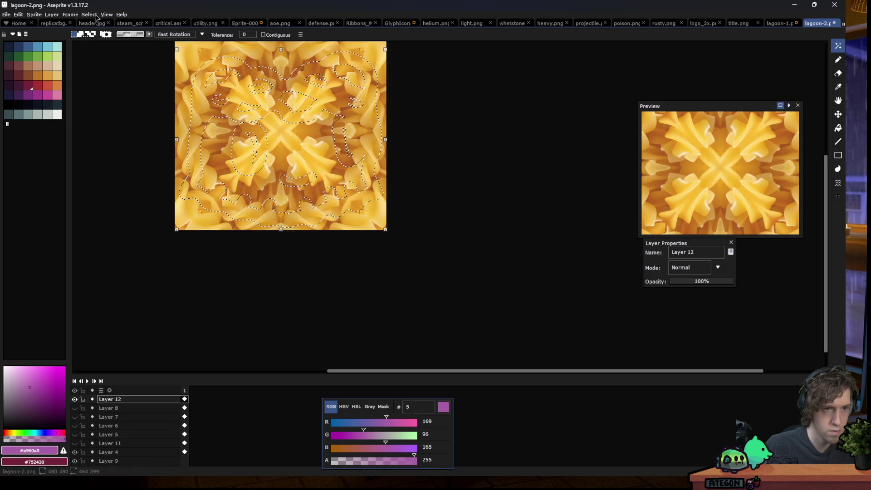
- Delete the pasta outside the outline and apply the sharpen-5x5 convolution filter
{"action": "left_click", "coordinate": [89, 15]}
{"action": "left_click", "coordinate": [107, 47]}
{"action": "key", "text": "Delete"}
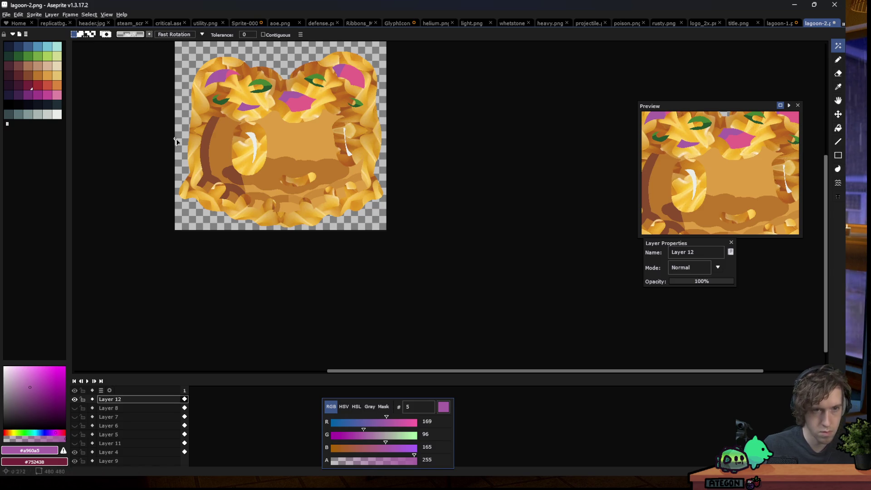
{"action": "key", "text": "F9"}
{"action": "left_click", "coordinate": [172, 117]}
{"action": "key", "text": "w"}
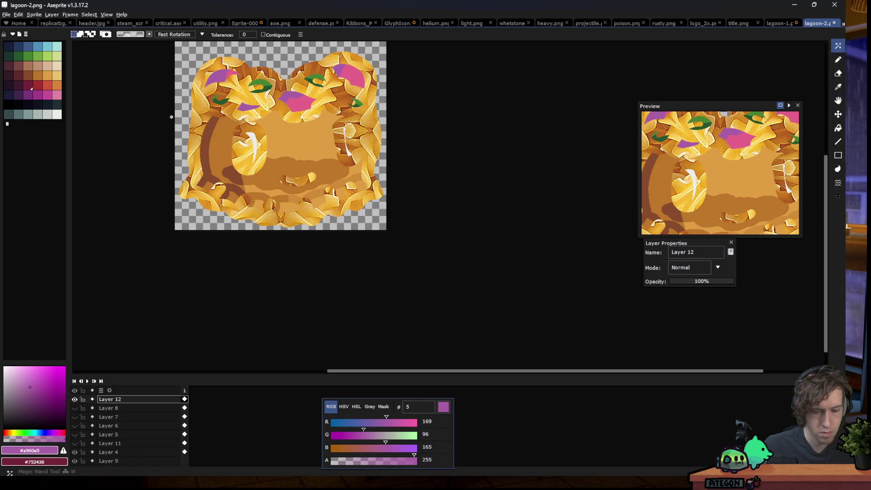
- Apply the misc-emboss convolution filter to the pasta texture
{"action": "key", "text": "F9"}
{"action": "scroll", "coordinate": [129, 121], "scroll_direction": "down", "scroll_amount": 3}
{"action": "left_click", "coordinate": [120, 139]}
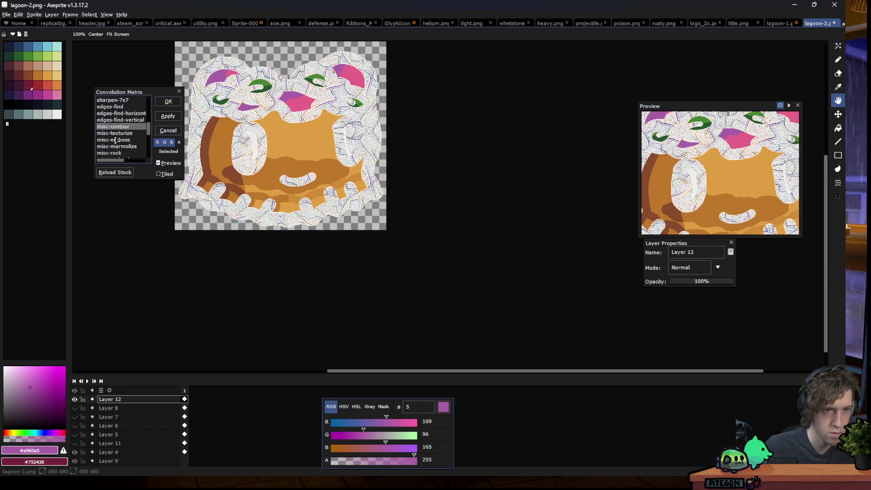
{"action": "left_click", "coordinate": [118, 146]}
{"action": "scroll", "coordinate": [118, 154], "scroll_direction": "down", "scroll_amount": 2}
{"action": "left_click", "coordinate": [120, 127]}
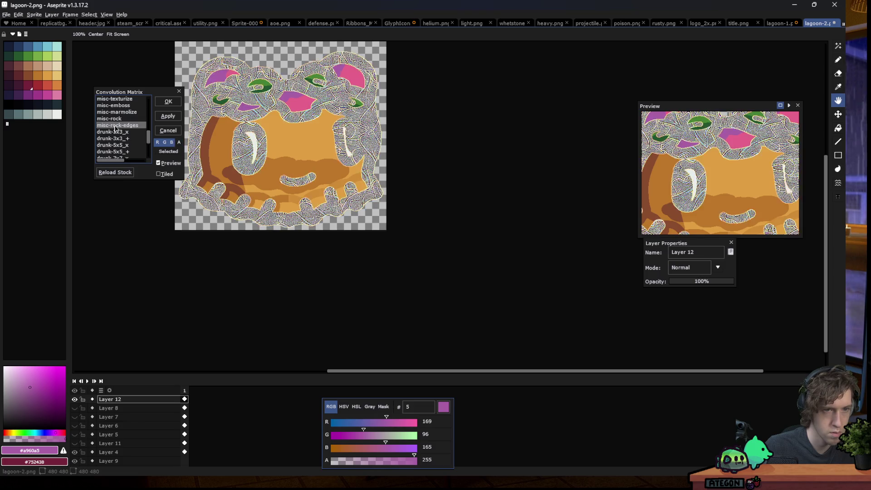
{"action": "left_click", "coordinate": [122, 110]}
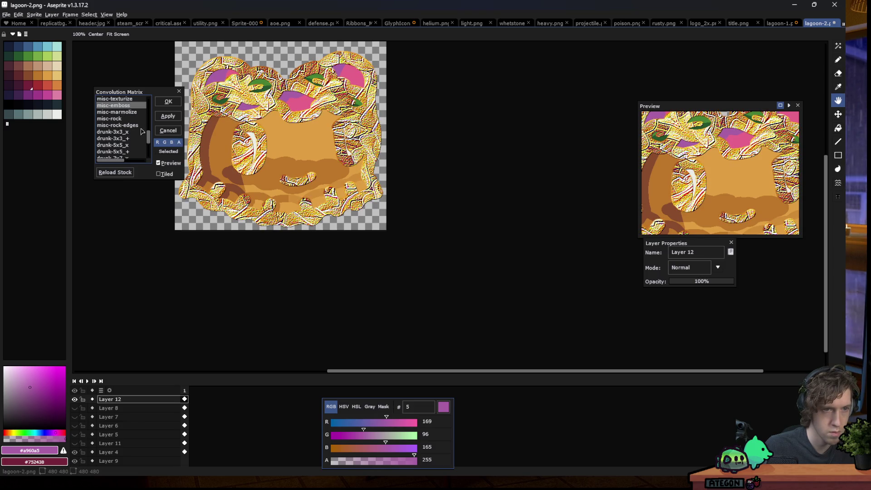
{"action": "left_click", "coordinate": [167, 105]}
- Apply the contrast convolution filter to the pasta texture
{"action": "key", "text": "F9"}
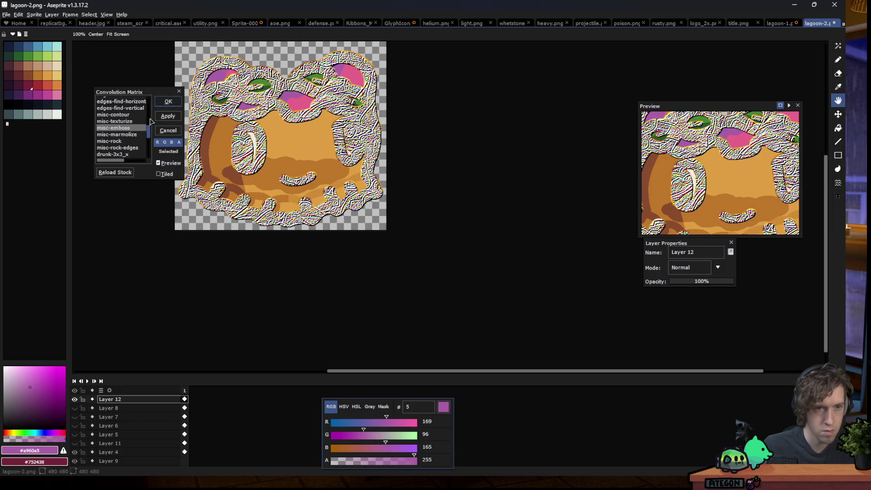
{"action": "scroll", "coordinate": [125, 133], "scroll_direction": "up", "scroll_amount": 3}
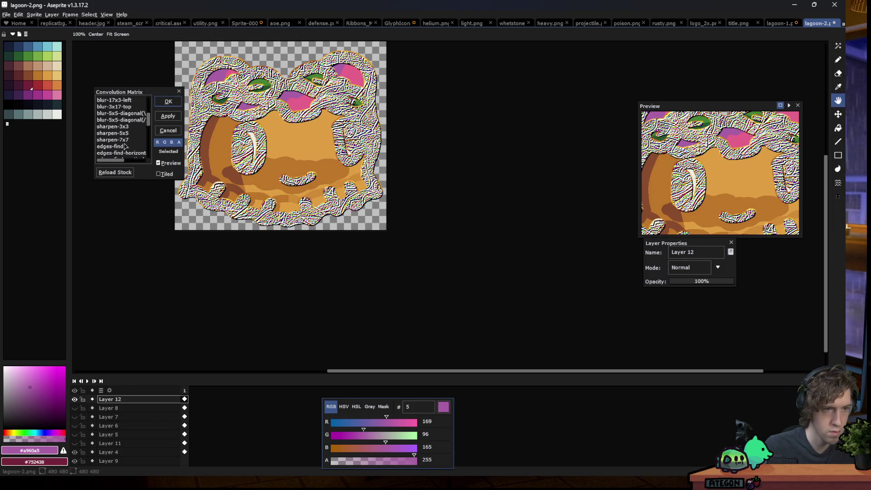
{"action": "scroll", "coordinate": [126, 139], "scroll_direction": "up", "scroll_amount": 4}
{"action": "left_click", "coordinate": [114, 113]}
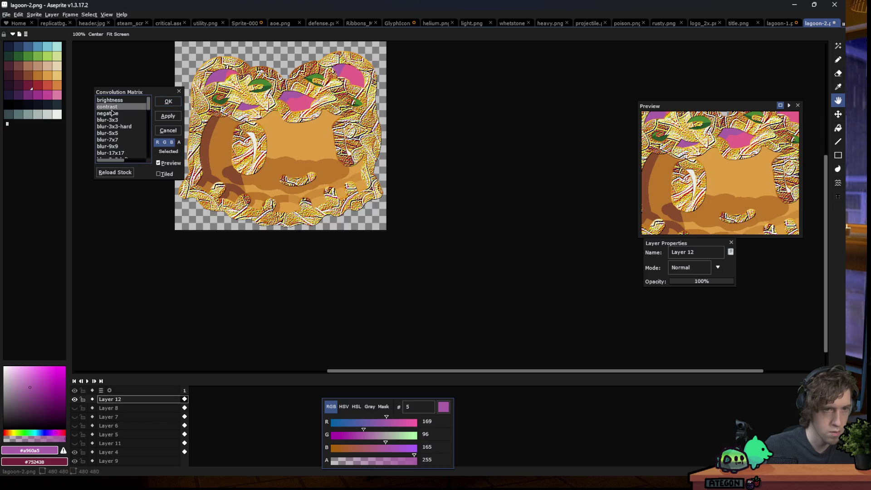
{"action": "left_click", "coordinate": [114, 108]}
{"action": "left_click", "coordinate": [169, 101]}
- Add Layer 13 and paste the black outline from Layer 4 into it
{"action": "key", "text": "w"}
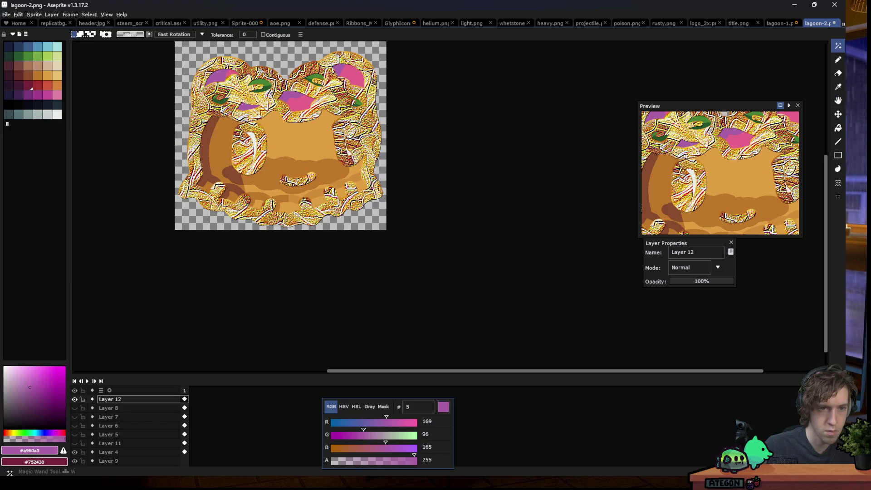
{"action": "scroll", "coordinate": [233, 136], "scroll_direction": "down", "scroll_amount": 4}
{"action": "scroll", "coordinate": [234, 136], "scroll_direction": "up", "scroll_amount": 2}
{"action": "scroll", "coordinate": [233, 139], "scroll_direction": "up", "scroll_amount": 2}
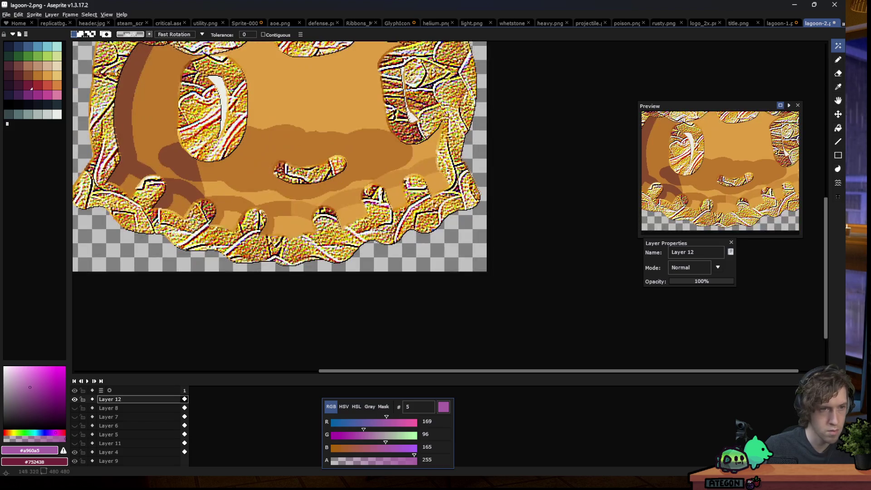
{"action": "scroll", "coordinate": [168, 79], "scroll_direction": "down", "scroll_amount": 1}
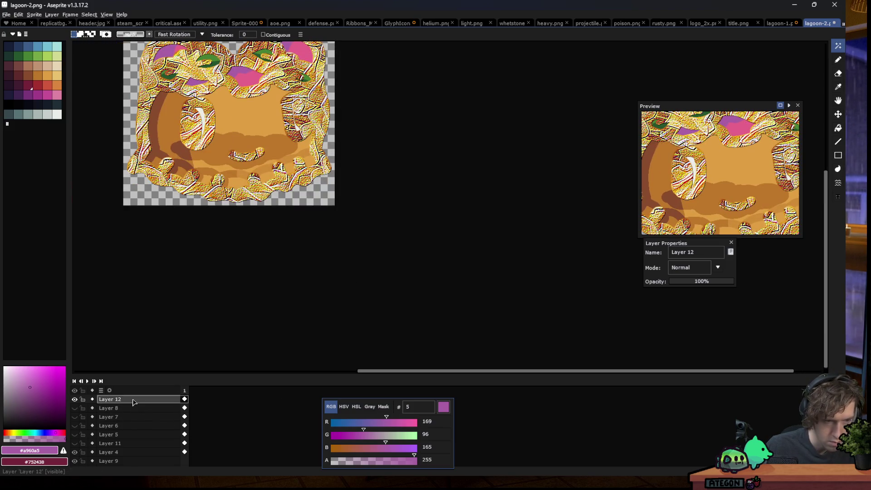
{"action": "key", "text": "shift+n"}
{"action": "scroll", "coordinate": [114, 422], "scroll_direction": "down", "scroll_amount": 4}
{"action": "scroll", "coordinate": [117, 449], "scroll_direction": "down", "scroll_amount": 1}
{"action": "left_click", "coordinate": [119, 417]}
{"action": "scroll", "coordinate": [113, 431], "scroll_direction": "up", "scroll_amount": 5}
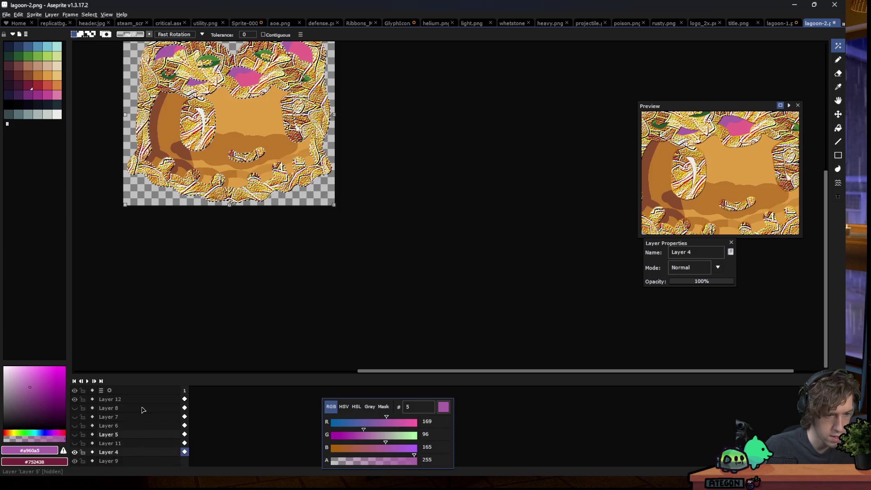
{"action": "left_click", "coordinate": [109, 399]}
{"action": "key", "text": "ctrl+v"}
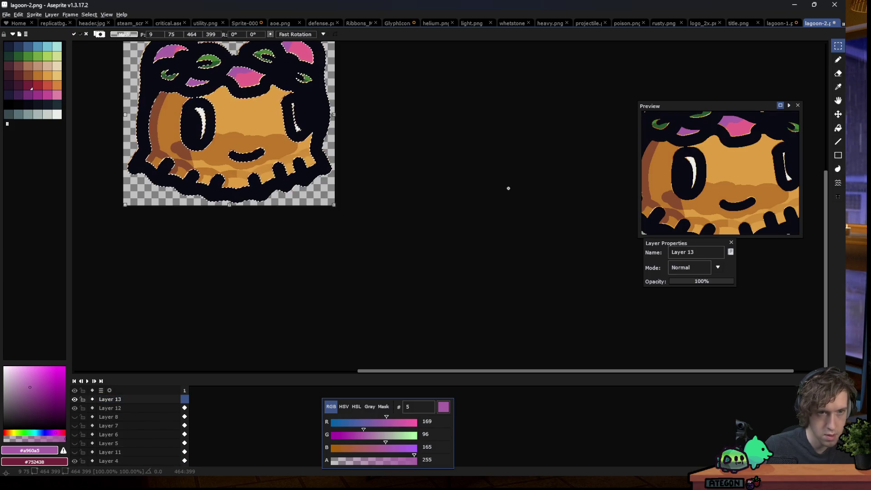
{"action": "key", "text": "Return"}
- Set Layer 13's blend mode to Overlay and compare it on and off
{"action": "double_click", "coordinate": [109, 399]}
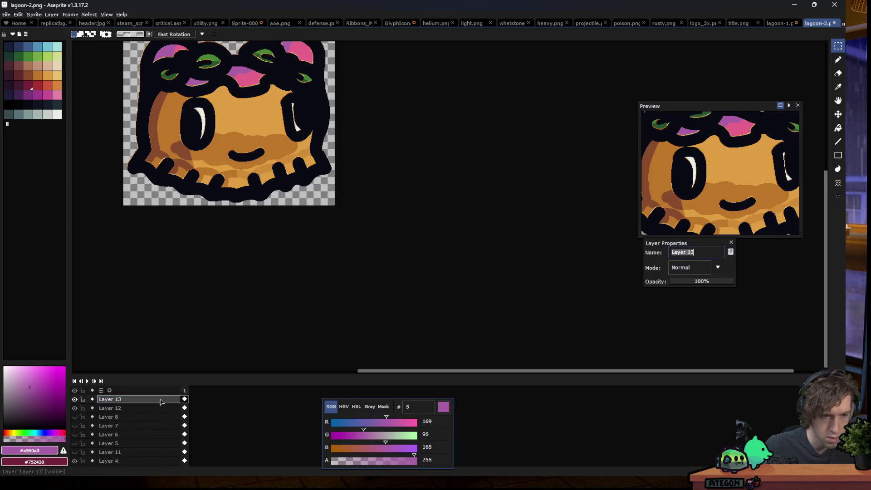
{"action": "left_click", "coordinate": [688, 267]}
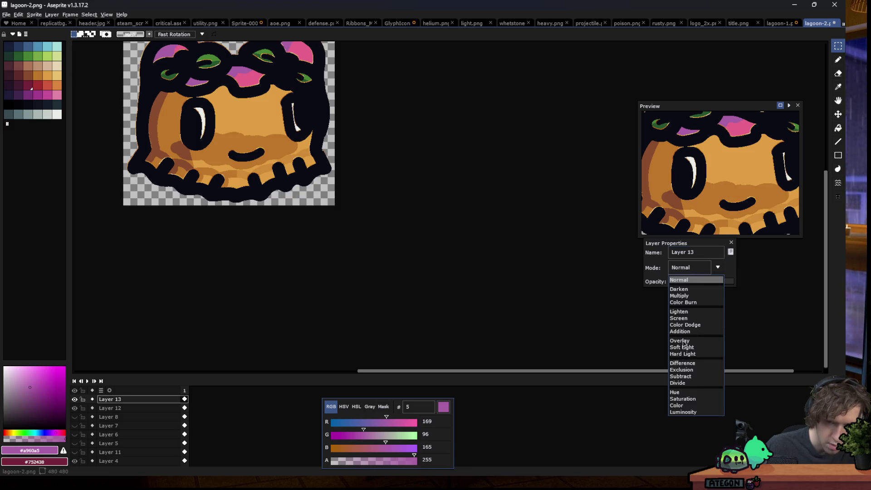
{"action": "left_click", "coordinate": [682, 341]}
{"action": "scroll", "coordinate": [289, 188], "scroll_direction": "down", "scroll_amount": 3}
{"action": "scroll", "coordinate": [289, 188], "scroll_direction": "up", "scroll_amount": 5}
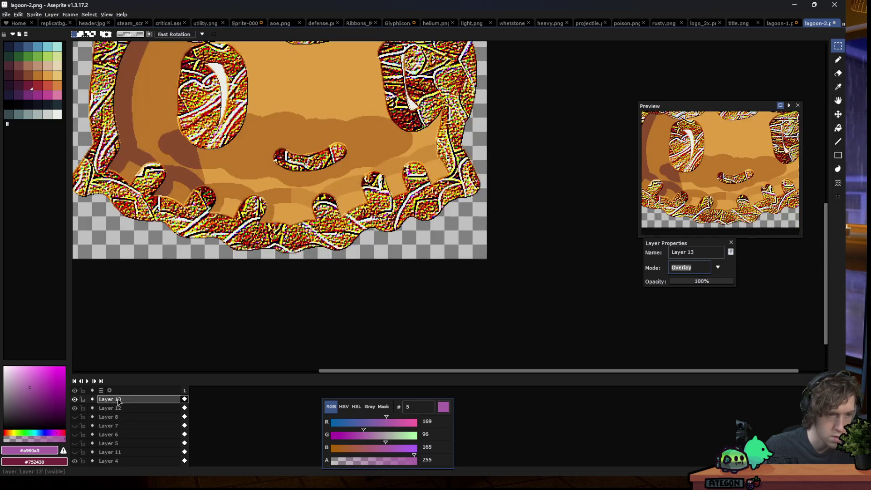
{"action": "key", "text": "minus"}
{"action": "left_click", "coordinate": [74, 399]}
{"action": "left_click", "coordinate": [74, 399]}
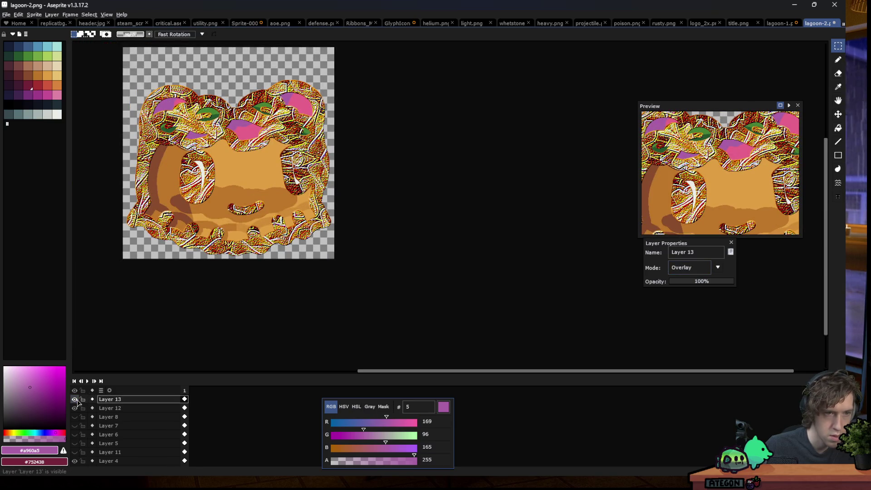
- Try a lower opacity on Layer 12, then keep it at 100%
{"action": "left_click", "coordinate": [112, 407]}
{"action": "scroll", "coordinate": [227, 252], "scroll_direction": "down", "scroll_amount": 2}
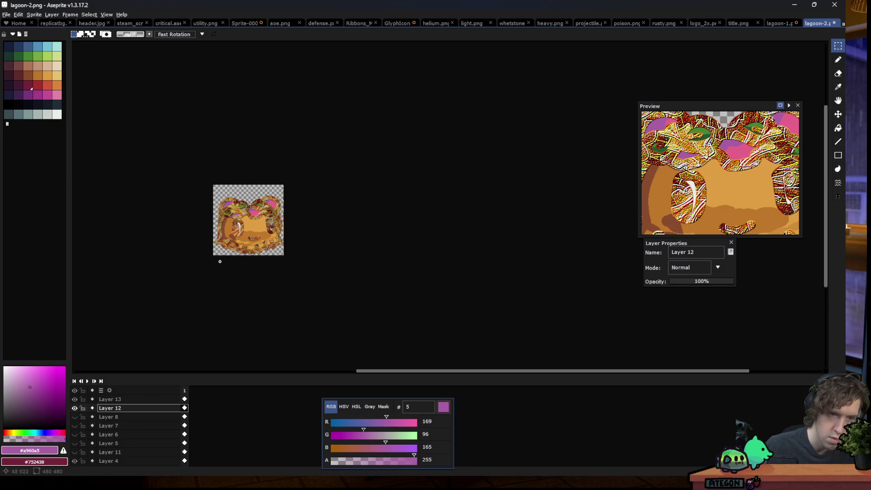
{"action": "scroll", "coordinate": [227, 252], "scroll_direction": "up", "scroll_amount": 2}
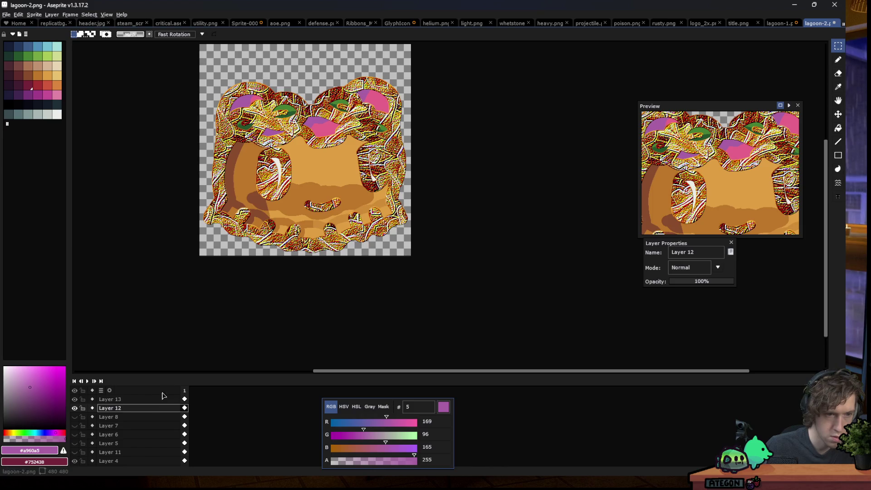
{"action": "double_click", "coordinate": [145, 409]}
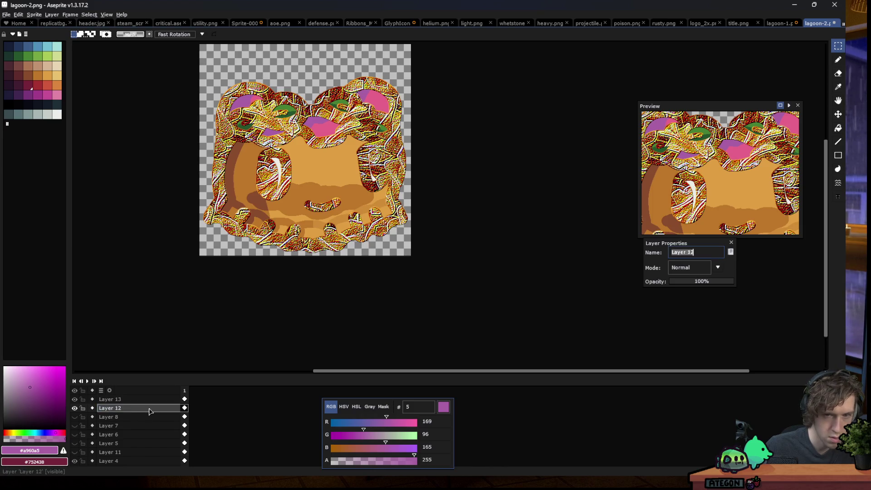
{"action": "left_click", "coordinate": [688, 282]}
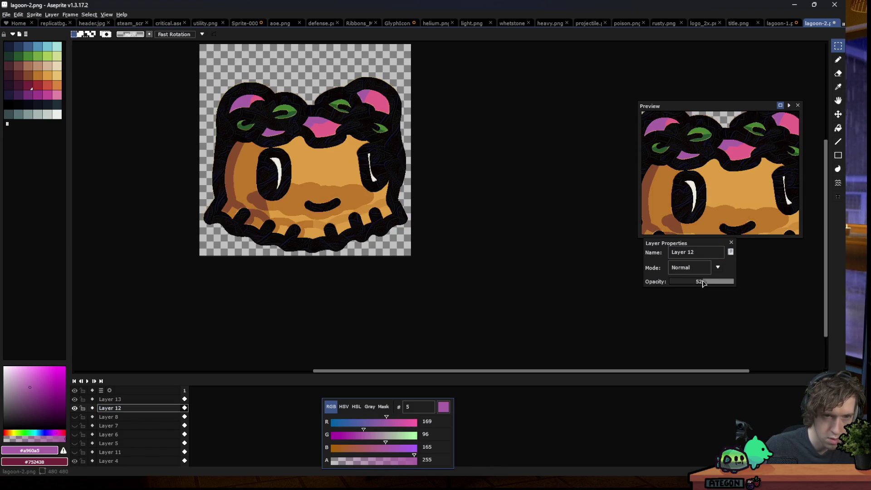
{"action": "left_click_drag", "start_coordinate": [709, 282], "coordinate": [748, 278]}
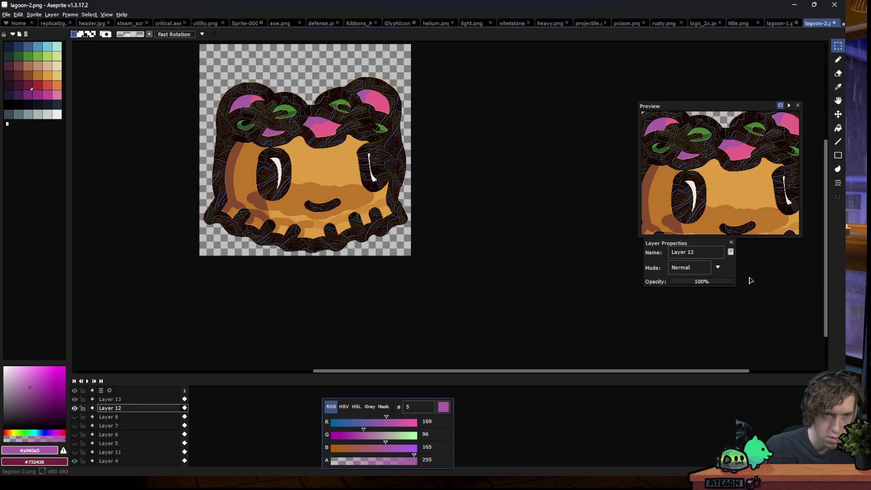
{"action": "left_click", "coordinate": [19, 14]}
{"action": "mouse_move", "coordinate": [87, 180]}
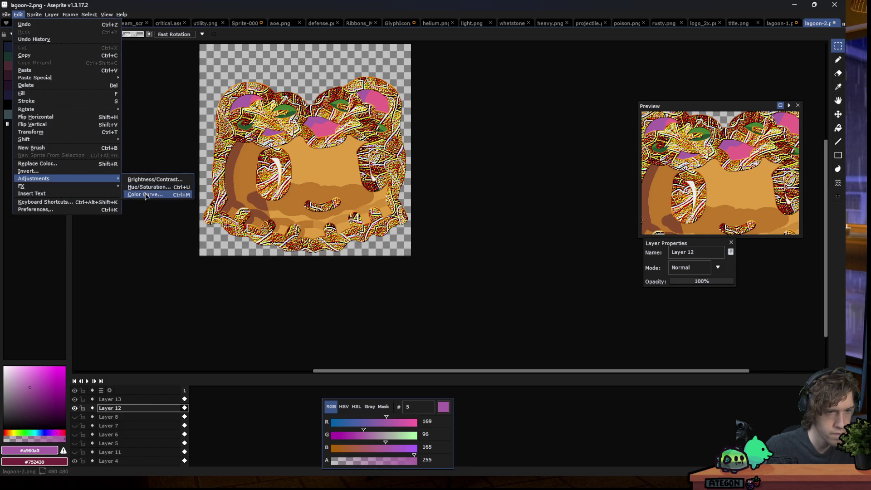
- Apply a Color Curve raised toward the top, turning the pasta texture pale yellow-white
{"action": "left_click", "coordinate": [145, 194]}
{"action": "left_click", "coordinate": [127, 226]}
{"action": "mouse_move", "coordinate": [127, 231]}
{"action": "left_mouse_down"}
{"action": "mouse_move", "coordinate": [128, 200]}
{"action": "mouse_move", "coordinate": [140, 182]}
{"action": "mouse_move", "coordinate": [182, 193]}
{"action": "mouse_move", "coordinate": [164, 182]}
{"action": "mouse_move", "coordinate": [162, 198]}
{"action": "mouse_move", "coordinate": [111, 201]}
{"action": "mouse_move", "coordinate": [105, 171]}
{"action": "mouse_move", "coordinate": [170, 175]}
{"action": "mouse_move", "coordinate": [191, 256]}
{"action": "mouse_move", "coordinate": [180, 246]}
{"action": "mouse_move", "coordinate": [172, 260]}
{"action": "mouse_move", "coordinate": [161, 258]}
{"action": "mouse_move", "coordinate": [181, 233]}
{"action": "mouse_move", "coordinate": [194, 235]}
{"action": "mouse_move", "coordinate": [179, 243]}
{"action": "mouse_move", "coordinate": [108, 178]}
{"action": "left_mouse_up"}
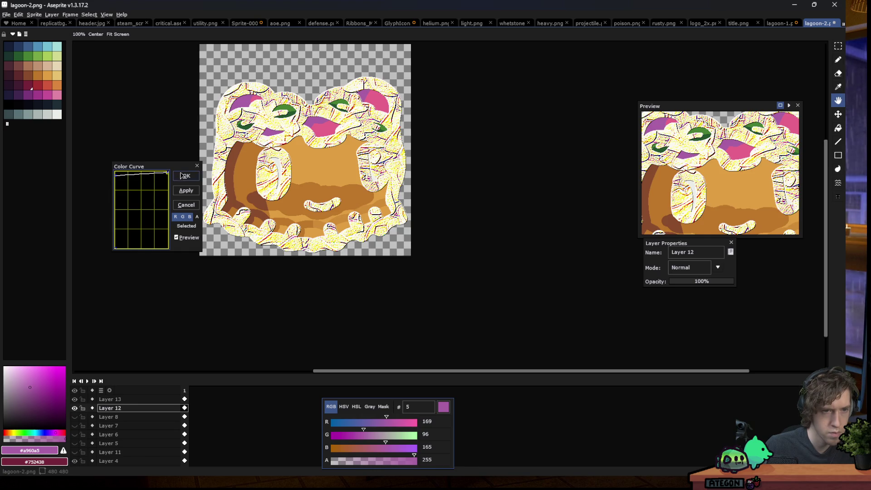
{"action": "left_click", "coordinate": [181, 176]}
{"action": "left_click", "coordinate": [19, 14]}
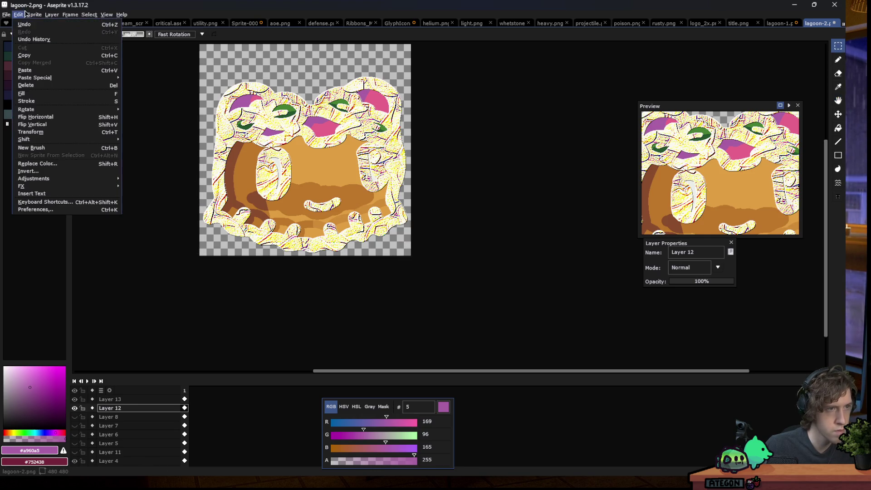
{"action": "mouse_move", "coordinate": [104, 179]}
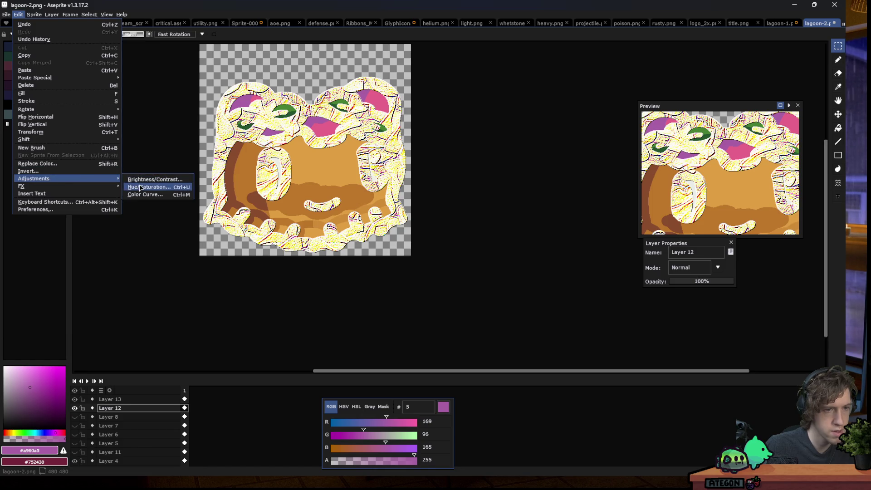
{"action": "left_click", "coordinate": [140, 187]}
{"action": "mouse_move", "coordinate": [594, 141]}
{"action": "left_mouse_down"}
{"action": "mouse_move", "coordinate": [577, 146]}
{"action": "mouse_move", "coordinate": [588, 160]}
{"action": "mouse_move", "coordinate": [586, 149]}
{"action": "mouse_move", "coordinate": [638, 147]}
{"action": "mouse_move", "coordinate": [620, 144]}
{"action": "left_mouse_up"}
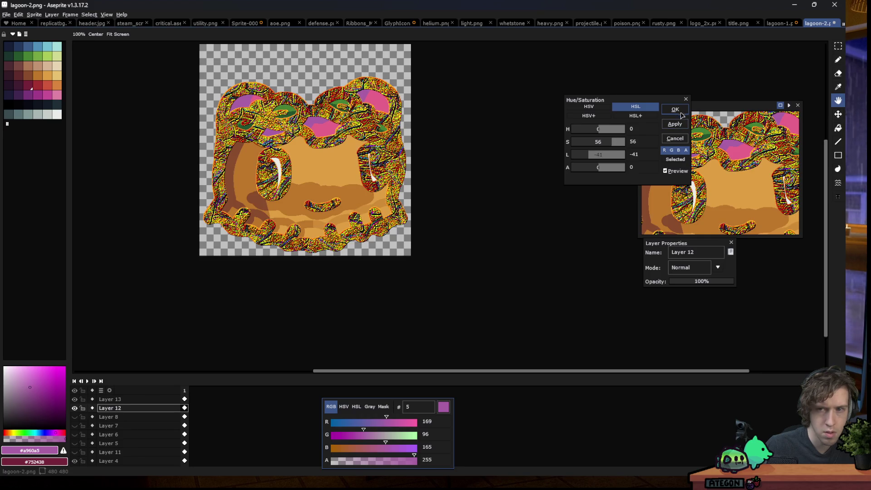
{"action": "left_click", "coordinate": [674, 138]}
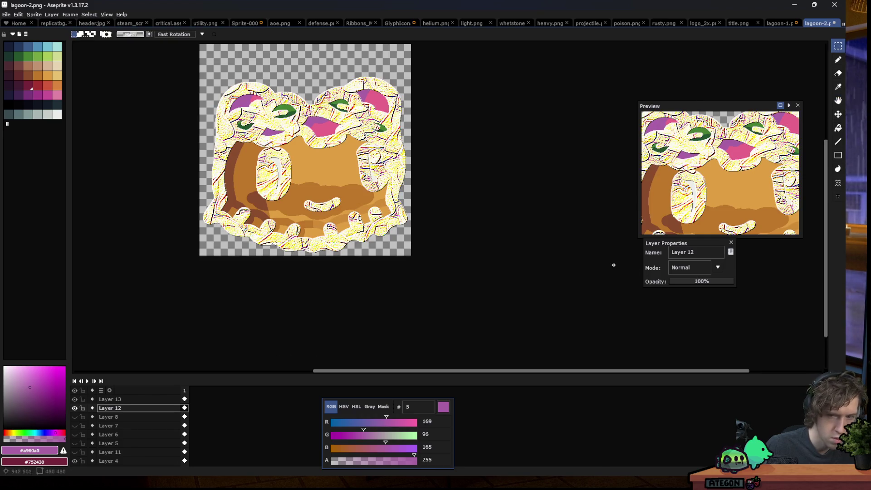
- Apply Hue/Saturation to Layer 12 with saturation 60 and lightness -58
{"action": "left_click", "coordinate": [18, 14]}
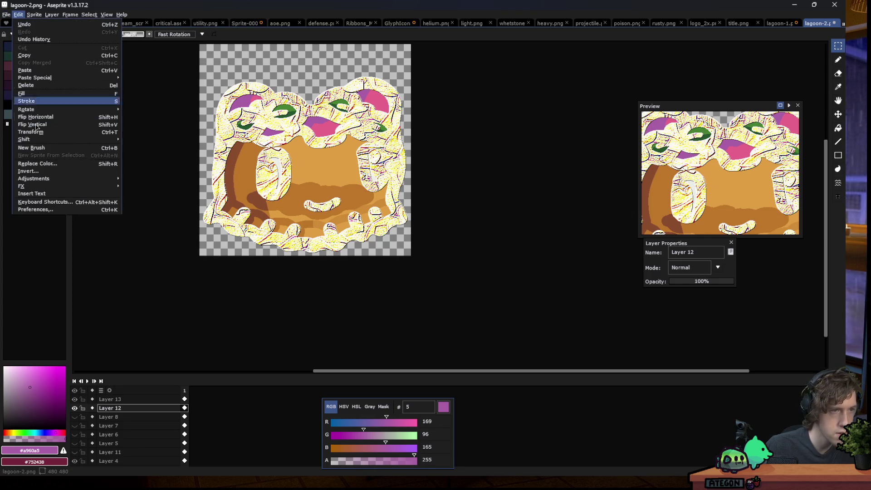
{"action": "mouse_move", "coordinate": [63, 179]}
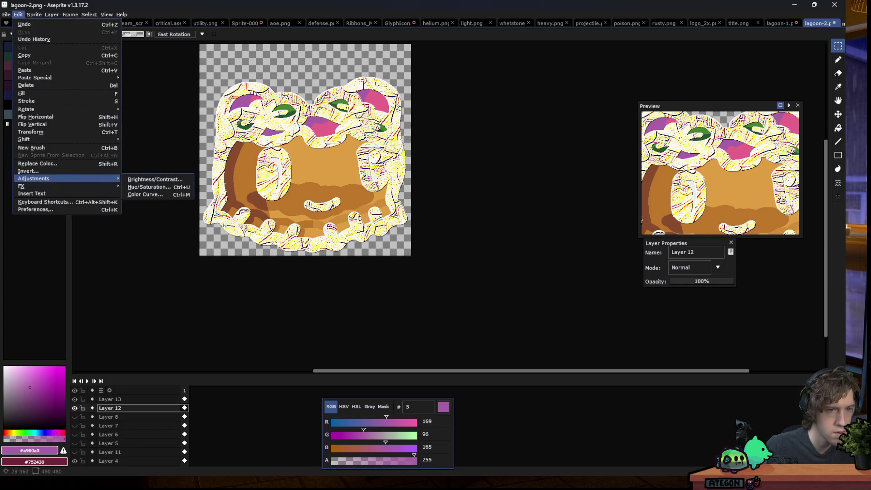
{"action": "left_click", "coordinate": [150, 187]}
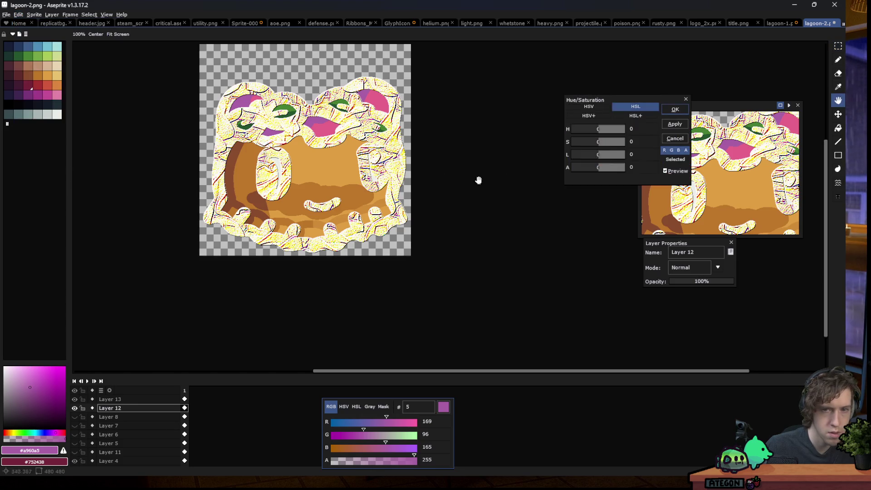
{"action": "mouse_move", "coordinate": [608, 142]}
{"action": "left_mouse_down"}
{"action": "mouse_move", "coordinate": [626, 142]}
{"action": "mouse_move", "coordinate": [585, 160]}
{"action": "mouse_move", "coordinate": [603, 160]}
{"action": "mouse_move", "coordinate": [585, 160]}
{"action": "left_mouse_up"}
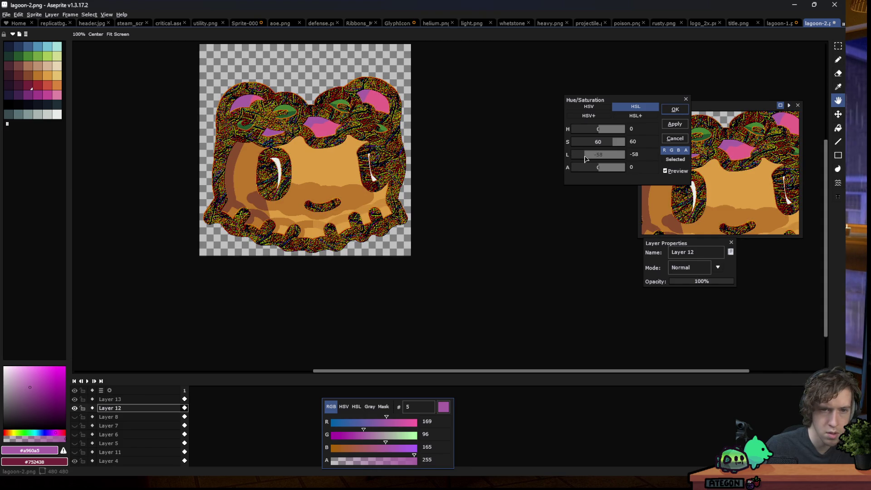
{"action": "left_click", "coordinate": [674, 109]}
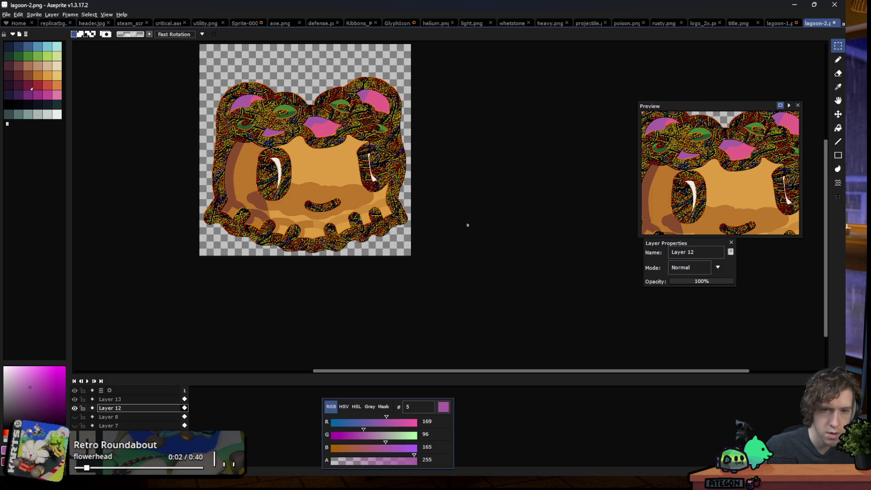
- Set Layer 12's opacity to 77%
{"action": "double_click", "coordinate": [128, 412]}
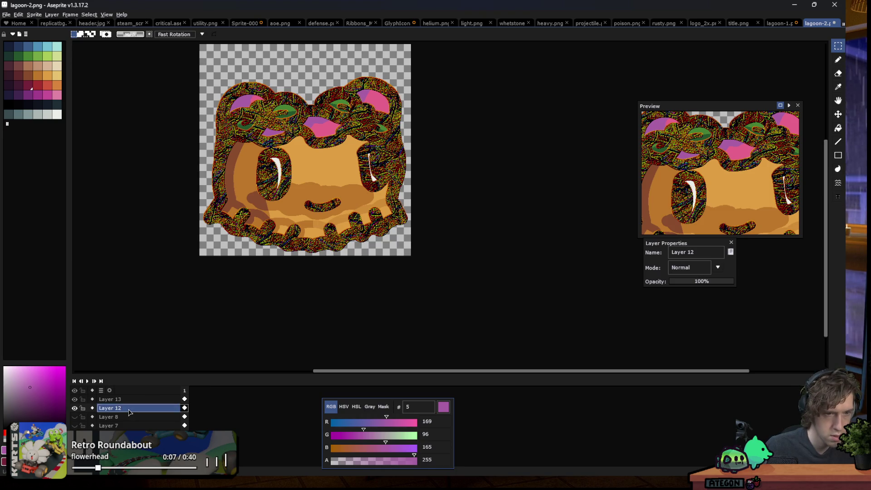
{"action": "left_click", "coordinate": [695, 281]}
{"action": "left_click_drag", "start_coordinate": [709, 279], "coordinate": [721, 283]}
{"action": "scroll", "coordinate": [246, 262], "scroll_direction": "down", "scroll_amount": 3}
{"action": "scroll", "coordinate": [254, 254], "scroll_direction": "up", "scroll_amount": 2}
- Apply Hue/Saturation with hue -40, saturation 22, lightness -2 for dark maroon outlines
{"action": "left_click", "coordinate": [18, 15]}
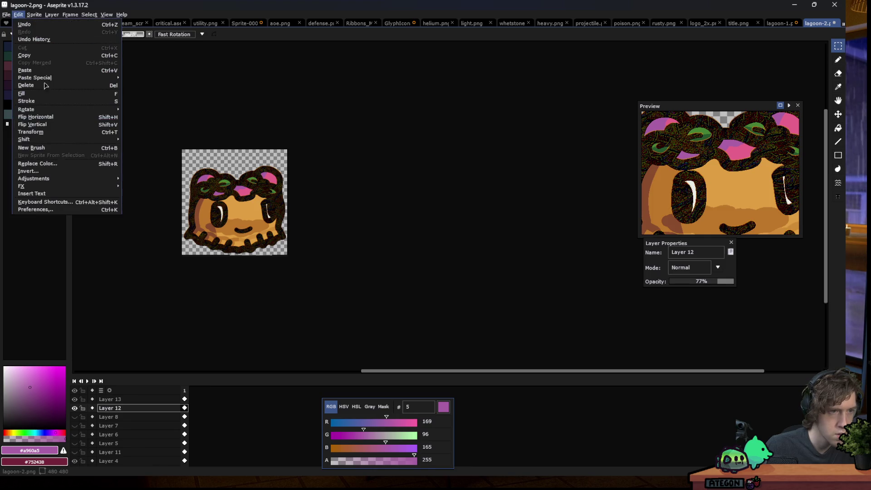
{"action": "mouse_move", "coordinate": [63, 179]}
{"action": "left_click", "coordinate": [136, 186]}
{"action": "scroll", "coordinate": [211, 236], "scroll_direction": "up", "scroll_amount": 2}
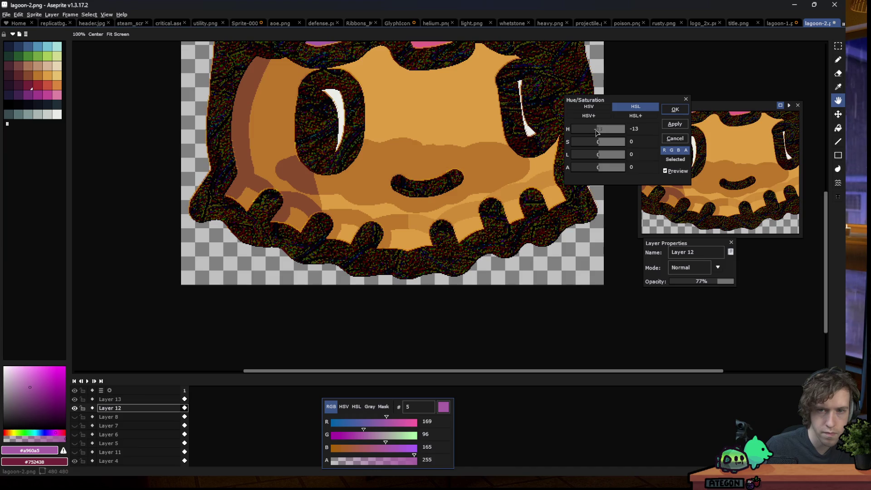
{"action": "left_click_drag", "start_coordinate": [596, 132], "coordinate": [594, 132]}
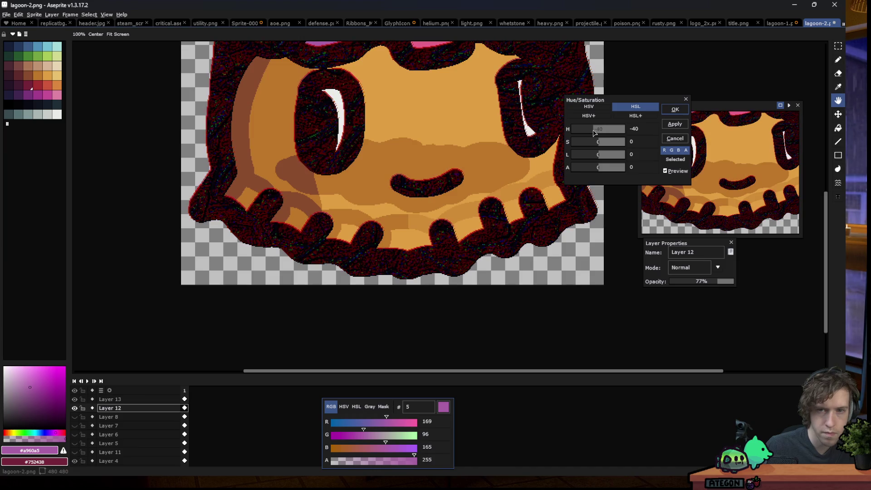
{"action": "scroll", "coordinate": [338, 155], "scroll_direction": "down", "scroll_amount": 3}
{"action": "scroll", "coordinate": [338, 155], "scroll_direction": "up", "scroll_amount": 1}
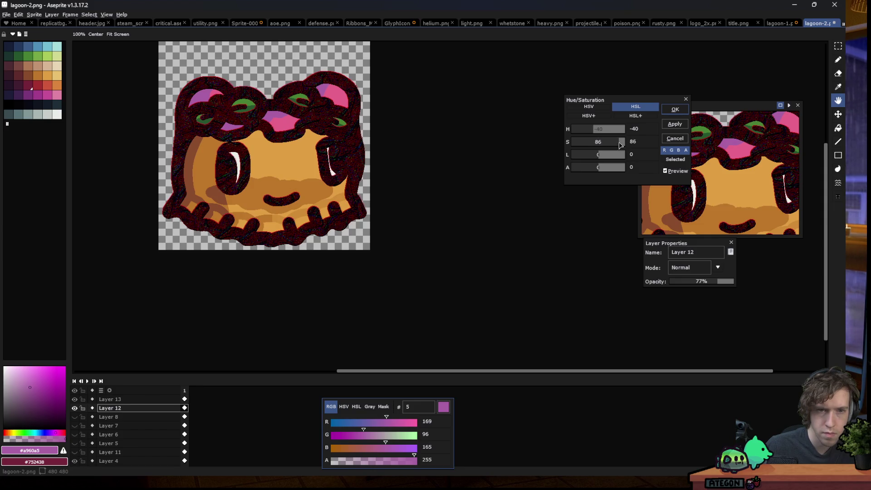
{"action": "left_click_drag", "start_coordinate": [598, 157], "coordinate": [592, 157]}
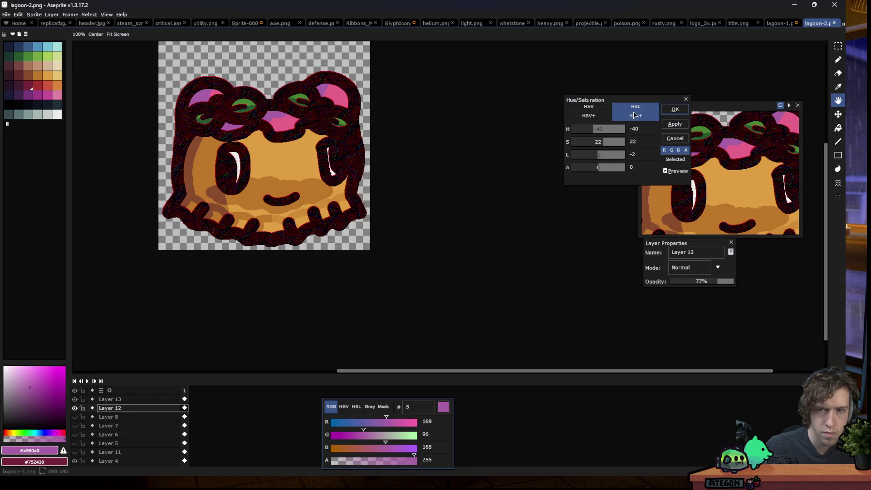
{"action": "left_click", "coordinate": [675, 109]}
{"action": "scroll", "coordinate": [259, 222], "scroll_direction": "down", "scroll_amount": 4}
{"action": "key", "text": "m"}
{"action": "scroll", "coordinate": [265, 219], "scroll_direction": "up", "scroll_amount": 2}
{"action": "scroll", "coordinate": [260, 198], "scroll_direction": "up", "scroll_amount": 3}
{"action": "scroll", "coordinate": [281, 185], "scroll_direction": "down", "scroll_amount": 1}
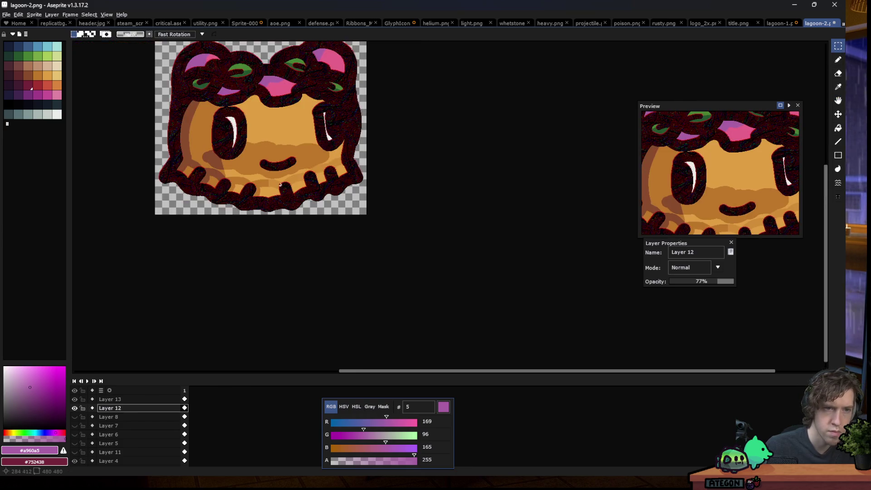
- Apply Hue/Saturation with lightness -20 to make Layer 12's outlines near-black
{"action": "left_click", "coordinate": [18, 15]}
{"action": "mouse_move", "coordinate": [91, 178]}
{"action": "left_click", "coordinate": [154, 191]}
{"action": "left_click", "coordinate": [652, 146]}
{"action": "left_click", "coordinate": [647, 155]}
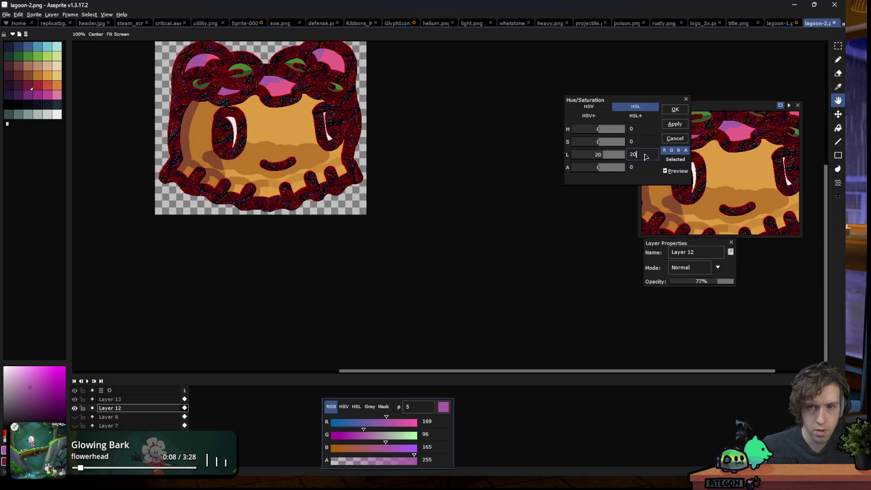
{"action": "type", "text": "-20"}
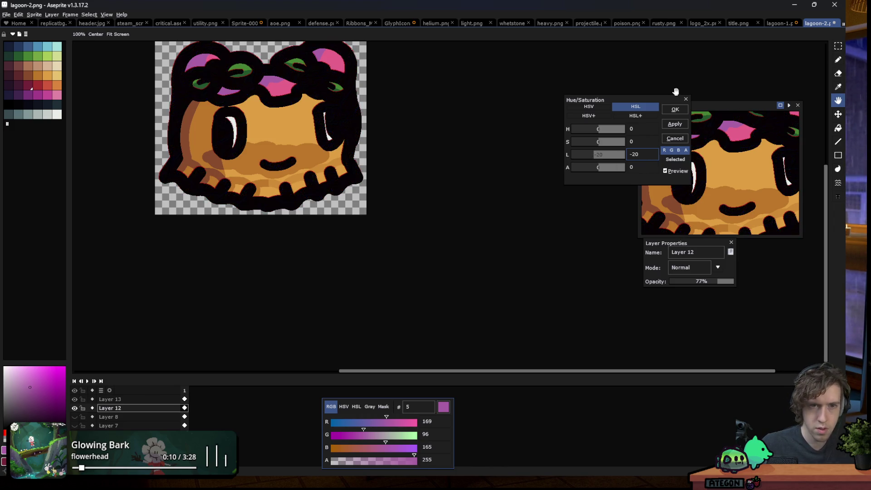
{"action": "scroll", "coordinate": [273, 131], "scroll_direction": "down", "scroll_amount": 4}
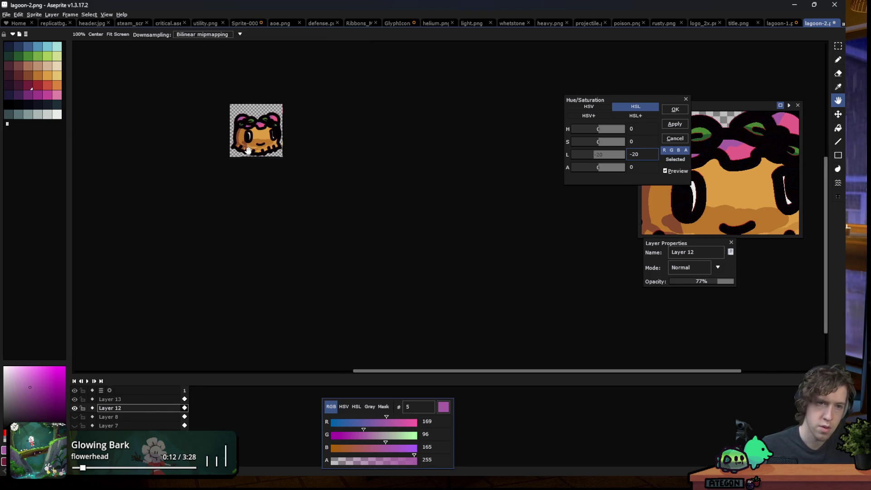
{"action": "scroll", "coordinate": [276, 157], "scroll_direction": "up", "scroll_amount": 2}
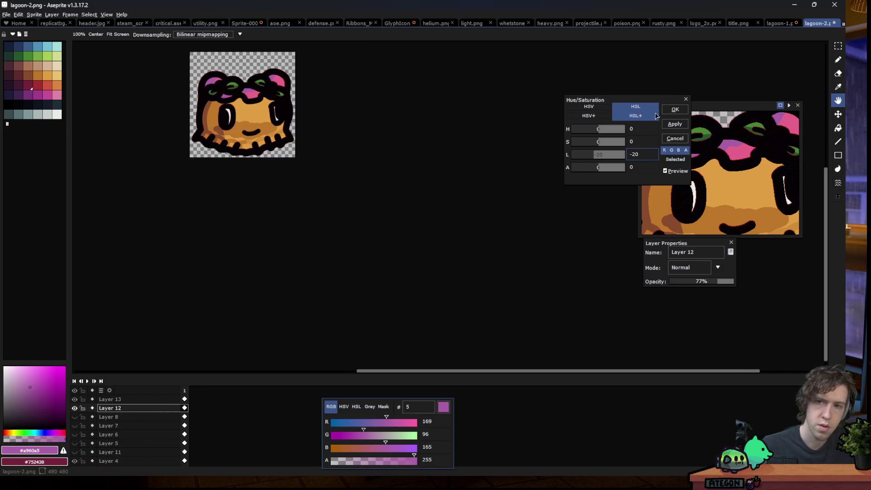
{"action": "key", "text": "Return"}
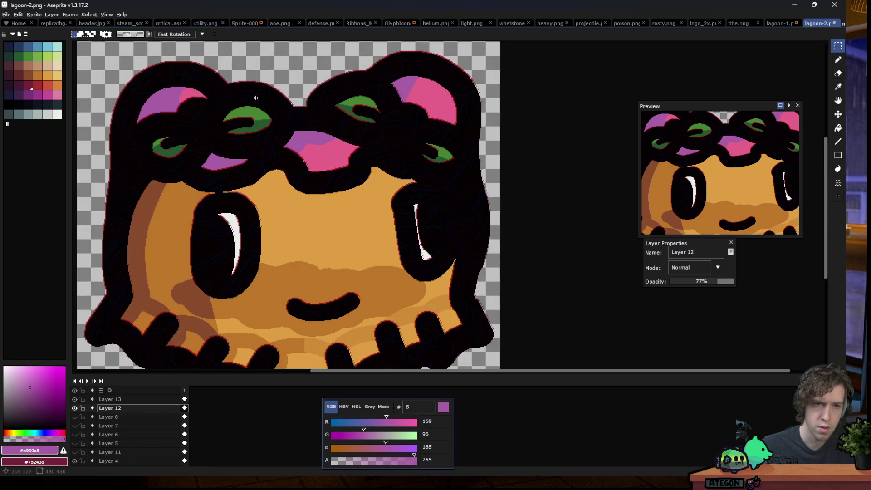
{"action": "scroll", "coordinate": [260, 142], "scroll_direction": "down", "scroll_amount": 3}
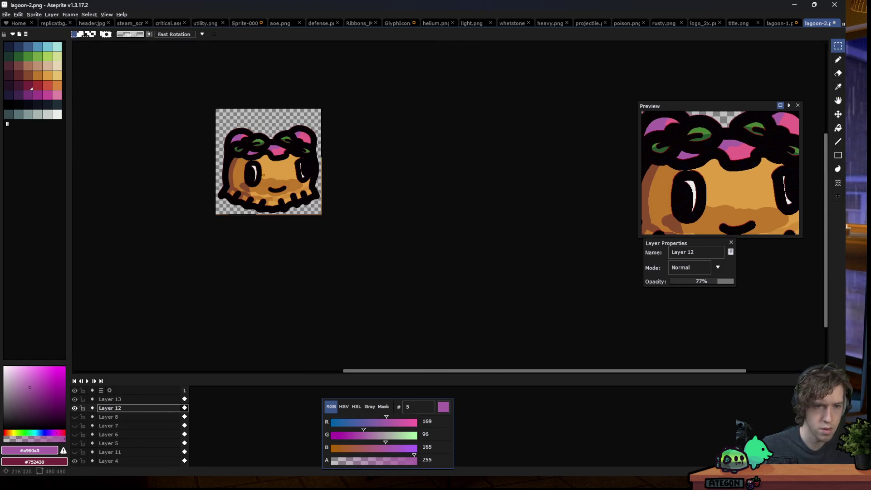
- Toggle Layer 12 to compare, leave it hidden, and select Layer 13
{"action": "left_click", "coordinate": [76, 409]}
{"action": "left_click", "coordinate": [75, 408]}
{"action": "left_click", "coordinate": [76, 409]}
{"action": "left_click", "coordinate": [75, 409]}
{"action": "left_click", "coordinate": [75, 409]}
{"action": "left_click", "coordinate": [76, 409]}
{"action": "scroll", "coordinate": [268, 200], "scroll_direction": "up", "scroll_amount": 3}
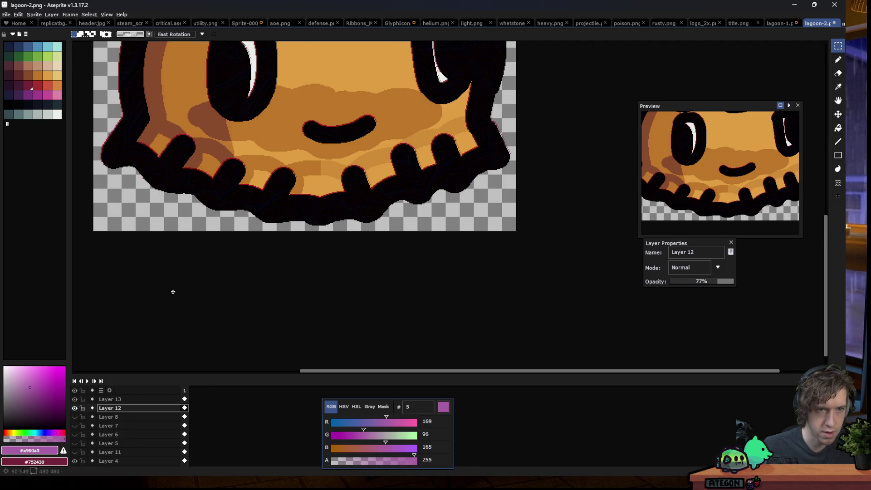
{"action": "scroll", "coordinate": [224, 218], "scroll_direction": "down", "scroll_amount": 1}
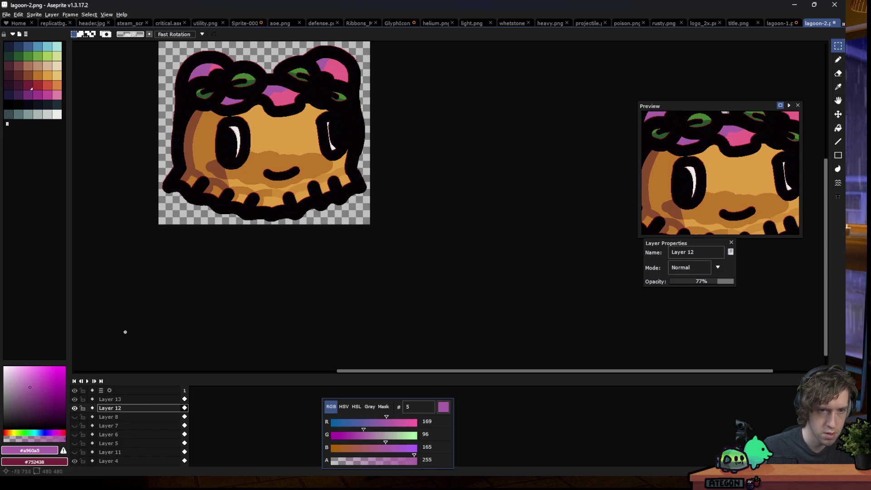
{"action": "left_click", "coordinate": [74, 408]}
{"action": "scroll", "coordinate": [184, 263], "scroll_direction": "down", "scroll_amount": 2}
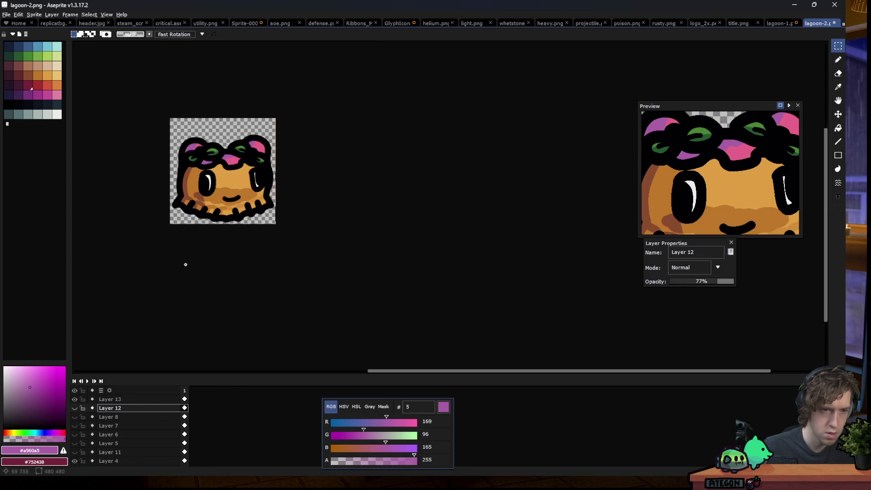
{"action": "scroll", "coordinate": [184, 263], "scroll_direction": "up", "scroll_amount": 2}
{"action": "left_click", "coordinate": [109, 399]}
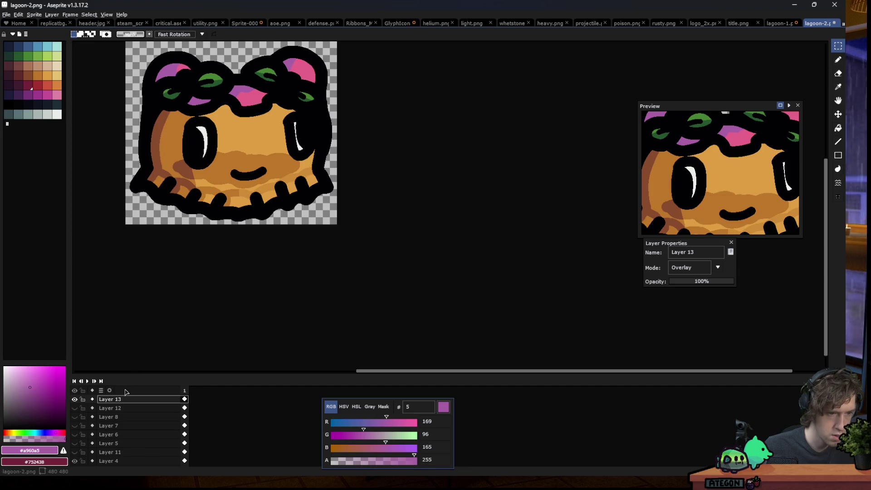
- Sample the outline colour, add Layer 14, and select Layer 13's outline pixels
{"action": "key", "text": "i"}
{"action": "left_click", "coordinate": [195, 204]}
{"action": "key", "text": "m"}
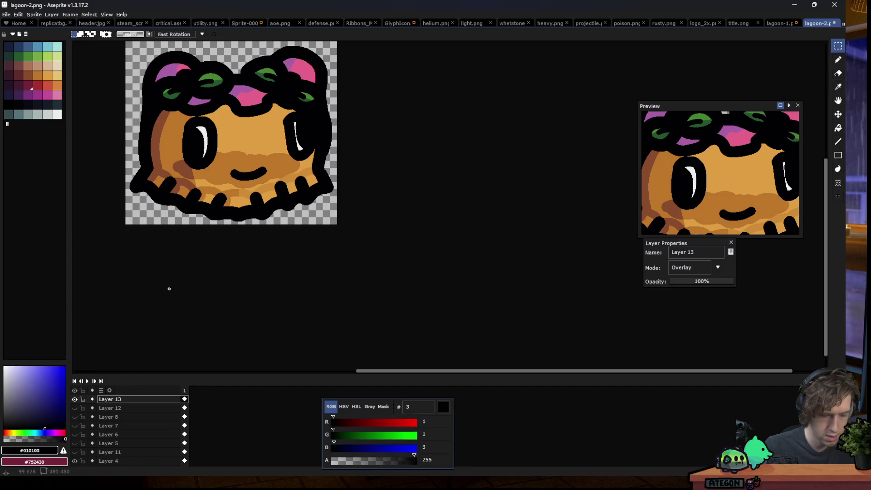
{"action": "key", "text": "shift+n"}
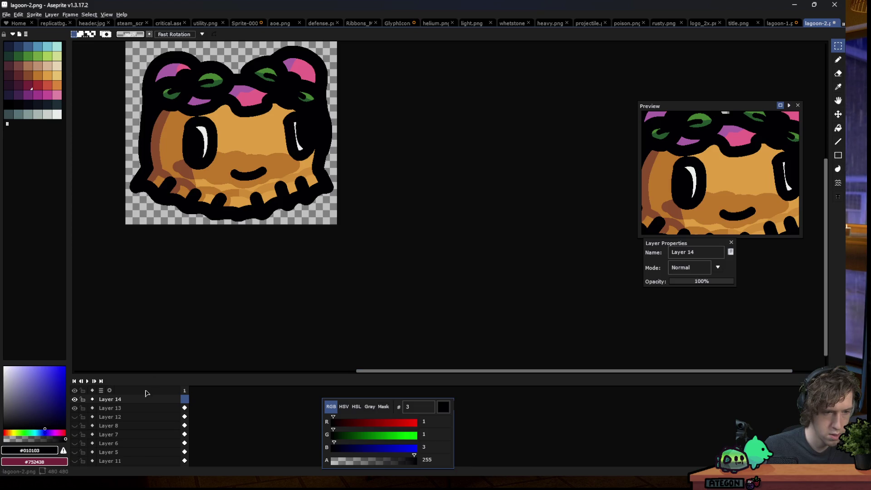
{"action": "left_click", "coordinate": [118, 409], "text": "ctrl"}
{"action": "key", "text": "w"}
{"action": "left_click", "coordinate": [132, 399]}
- Bucket-fill the outline selection on Layer 14 with near-black red-brown (RGB 12, 4, 3)
{"action": "key", "text": "g"}
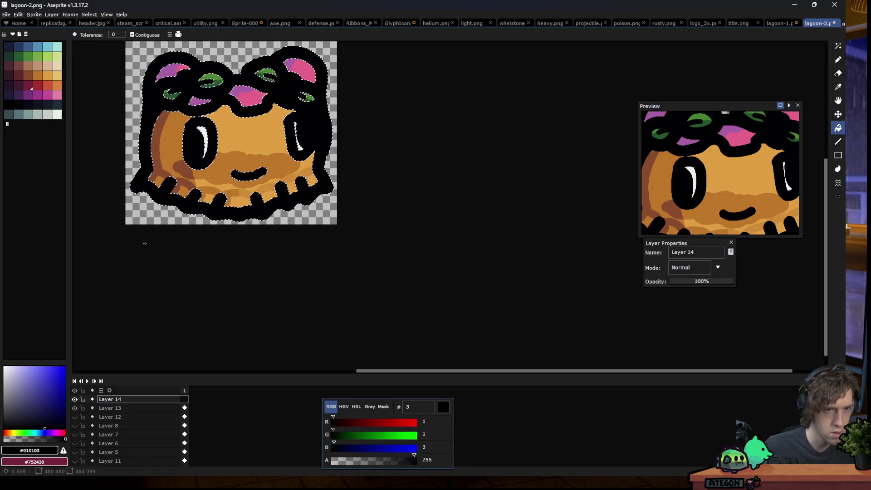
{"action": "left_click_drag", "start_coordinate": [30, 431], "coordinate": [4, 431]}
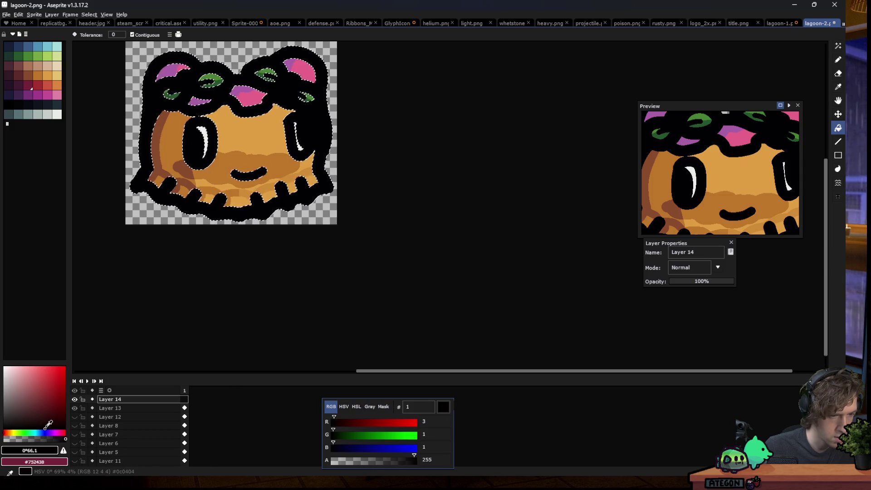
{"action": "left_click", "coordinate": [186, 204]}
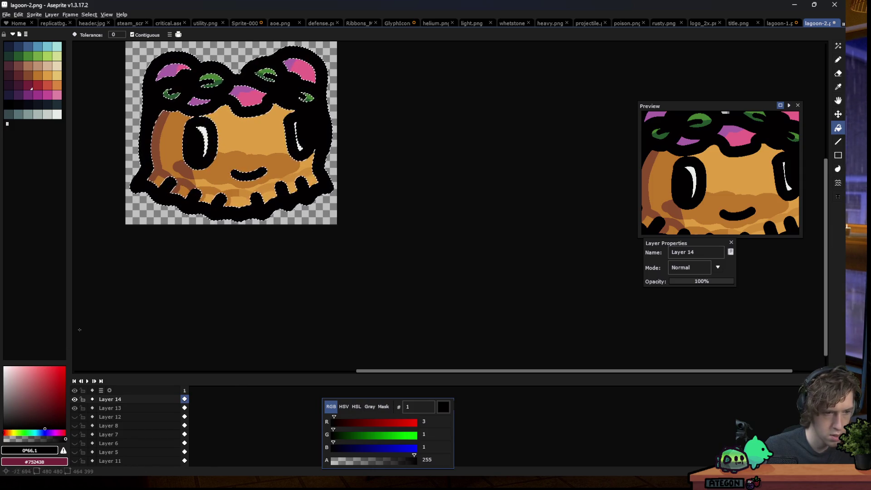
{"action": "left_click", "coordinate": [49, 423]}
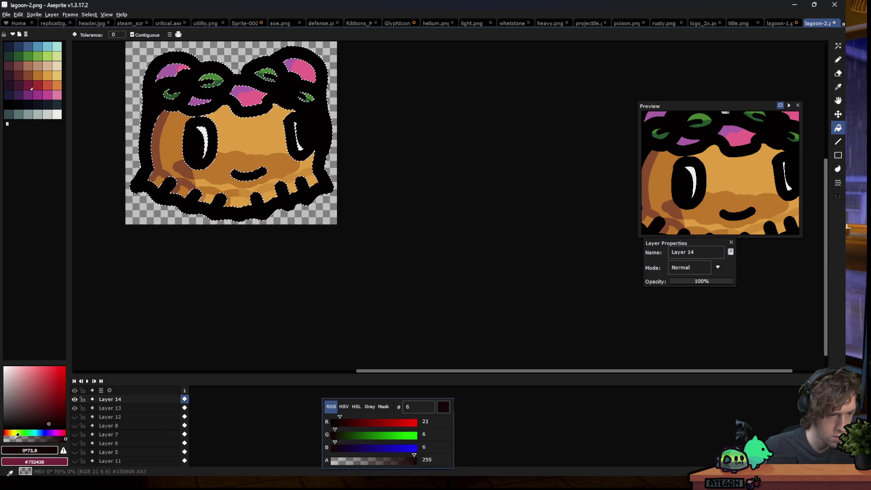
{"action": "left_click", "coordinate": [215, 214]}
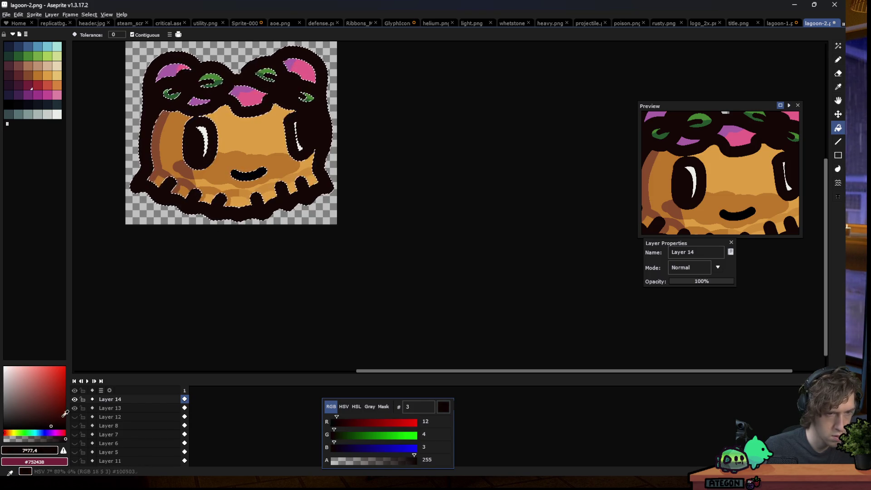
{"action": "key", "text": "m"}
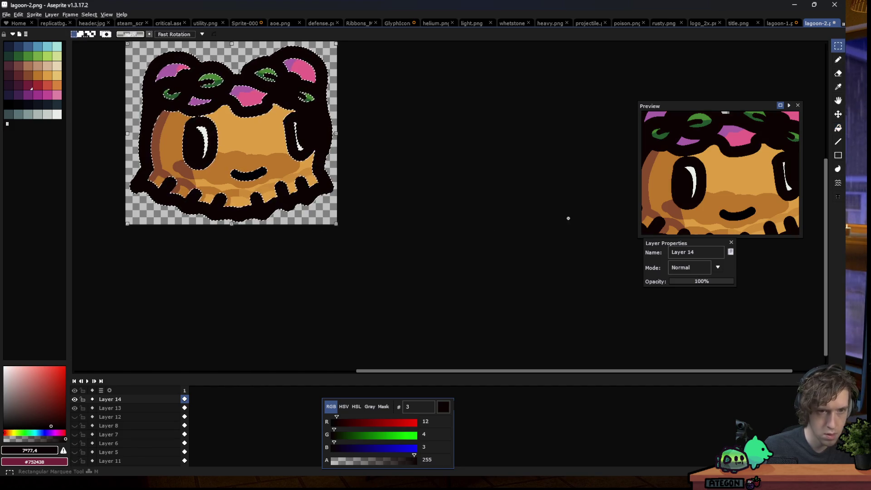
{"action": "scroll", "coordinate": [351, 173], "scroll_direction": "down", "scroll_amount": 2}
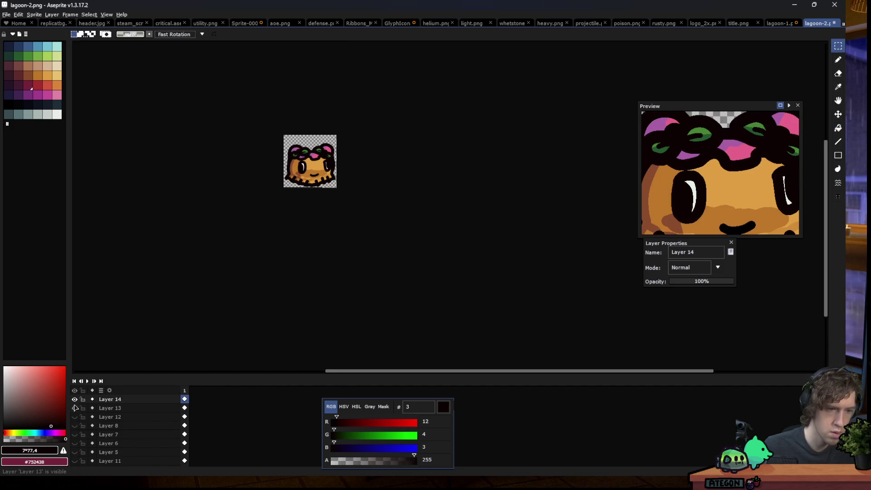
{"action": "left_click", "coordinate": [75, 399]}
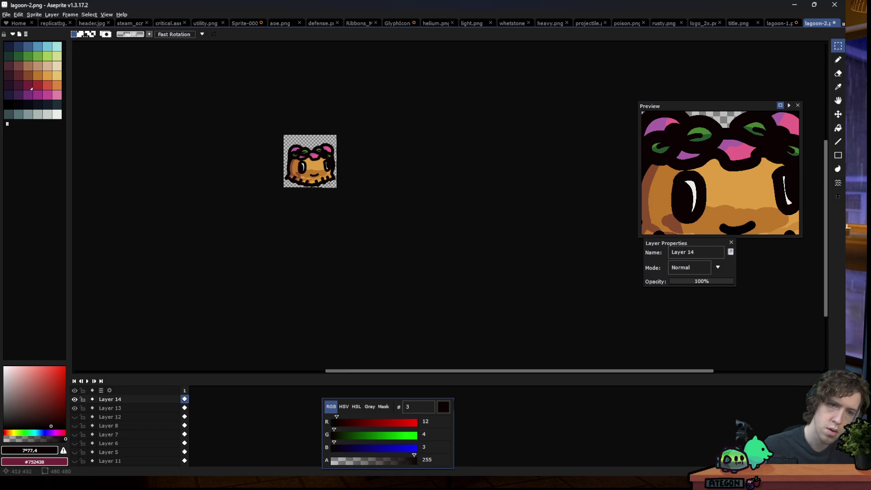
{"action": "scroll", "coordinate": [324, 170], "scroll_direction": "up", "scroll_amount": 5}
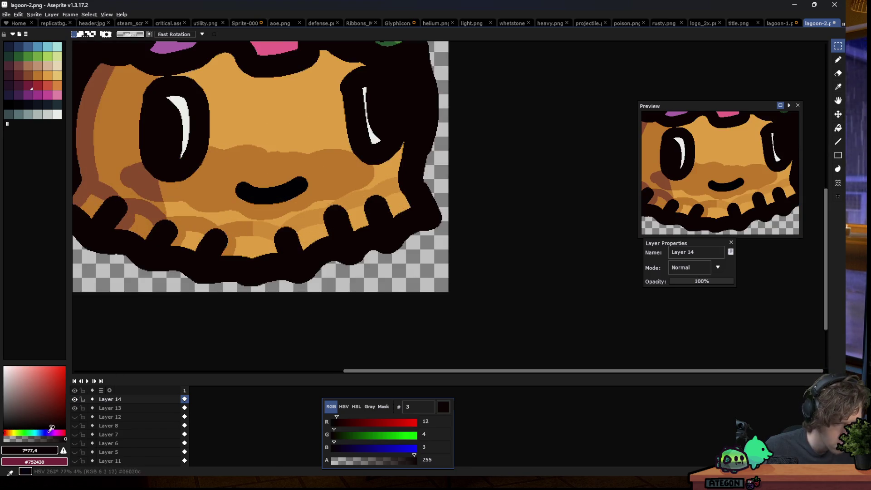
{"action": "left_click", "coordinate": [64, 431]}
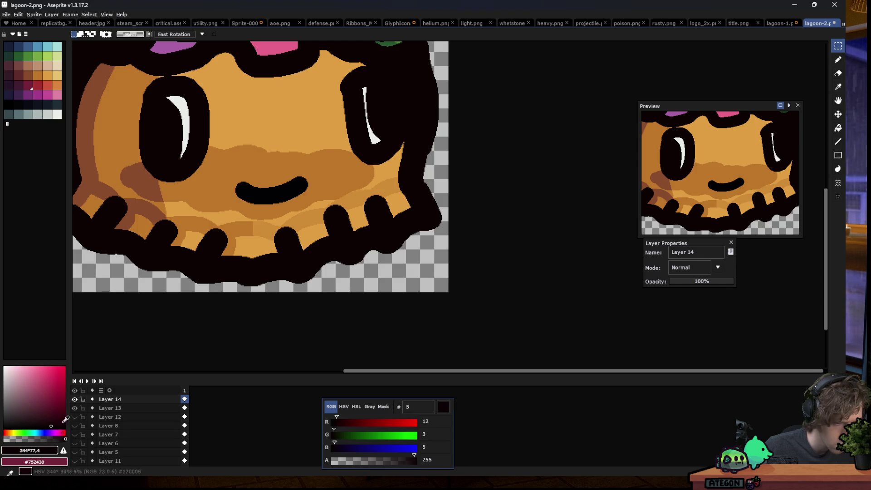
{"action": "key", "text": "g"}
{"action": "left_click", "coordinate": [217, 214]}
{"action": "key", "text": "ctrl+z"}
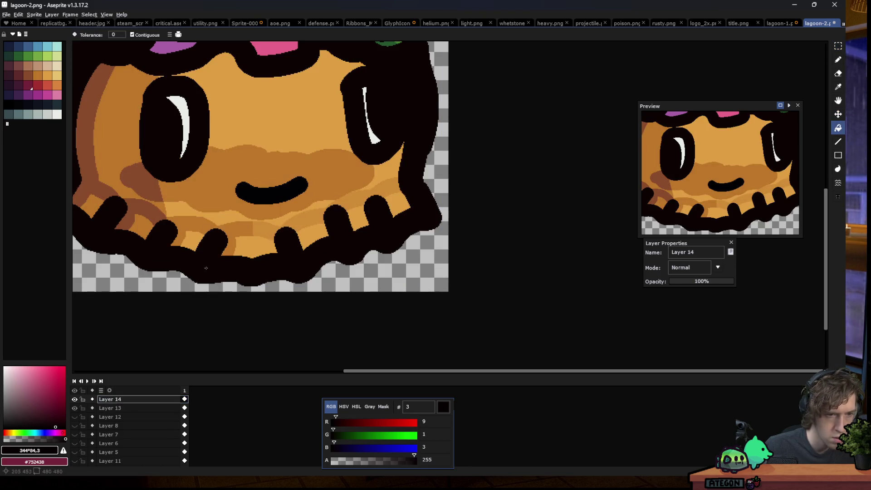
{"action": "key", "text": "v"}
{"action": "key", "text": "g"}
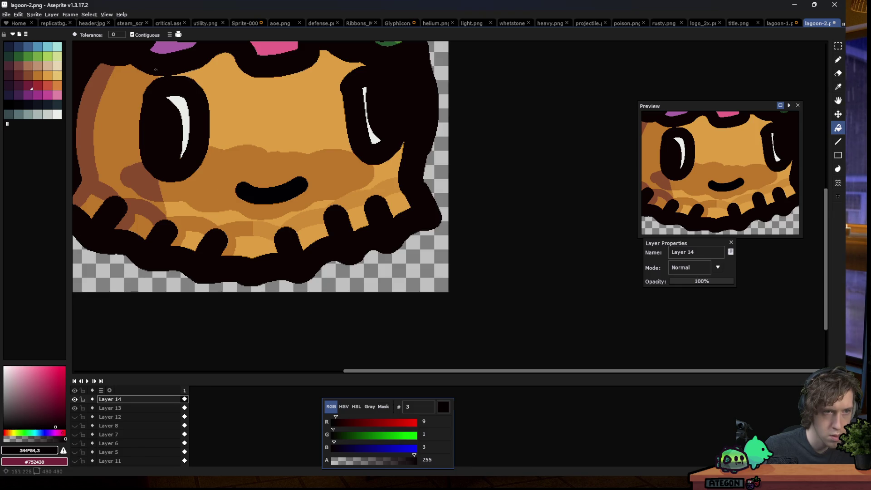
{"action": "left_click", "coordinate": [150, 35]}
{"action": "left_click", "coordinate": [155, 132]}
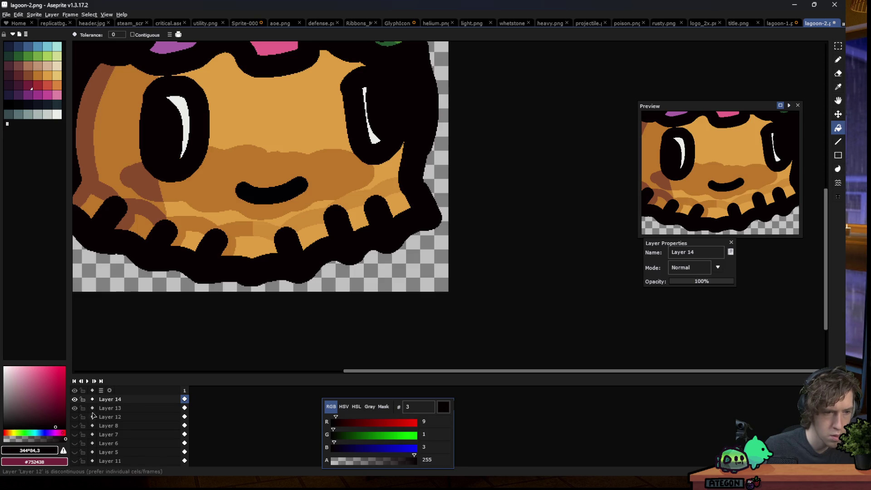
{"action": "key", "text": "minus"}
{"action": "key", "text": "minus"}
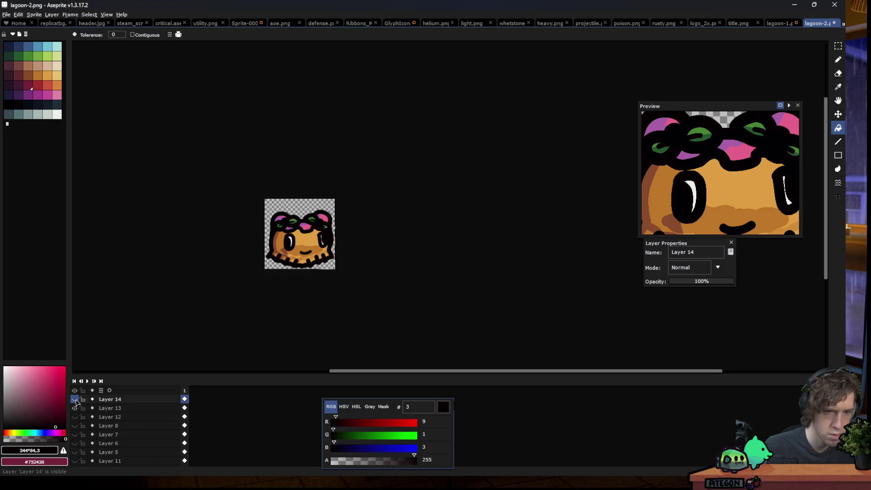
{"action": "left_click", "coordinate": [74, 399]}
{"action": "scroll", "coordinate": [210, 254], "scroll_direction": "down", "scroll_amount": 2}
{"action": "scroll", "coordinate": [227, 274], "scroll_direction": "up", "scroll_amount": 2}
{"action": "key", "text": "m"}
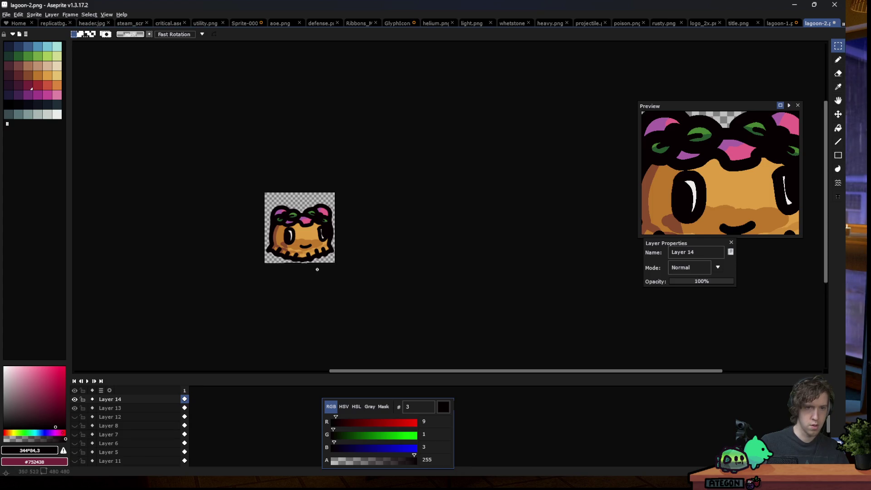
{"action": "scroll", "coordinate": [317, 268], "scroll_direction": "up", "scroll_amount": 2}
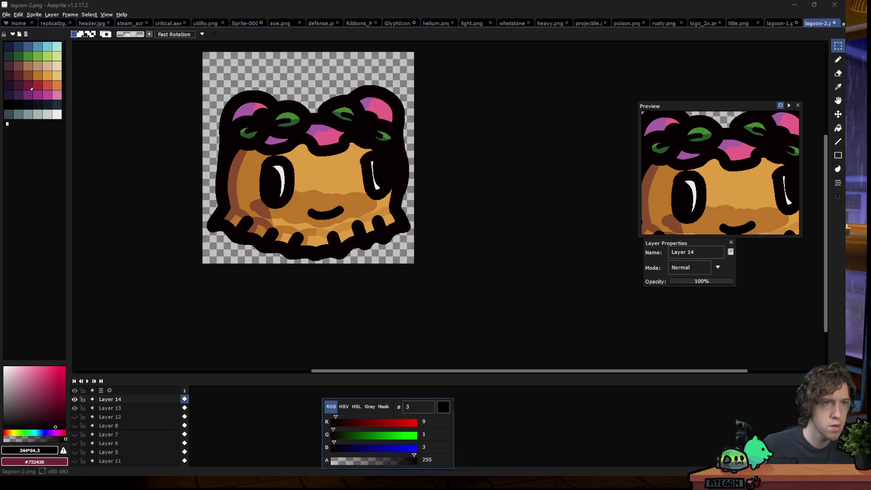
{"action": "scroll", "coordinate": [136, 424], "scroll_direction": "down", "scroll_amount": 4}
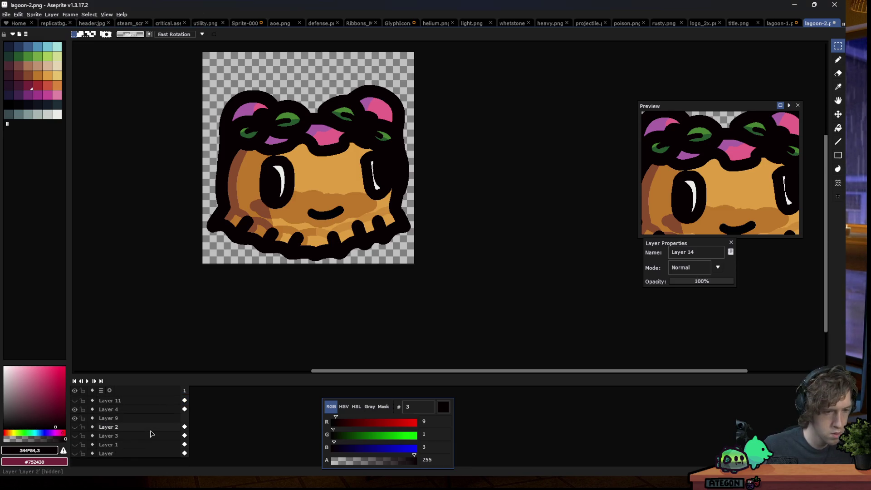
- Select Layer 4 and set the drawing colour to tan #e0cb99
{"action": "left_click", "coordinate": [121, 417]}
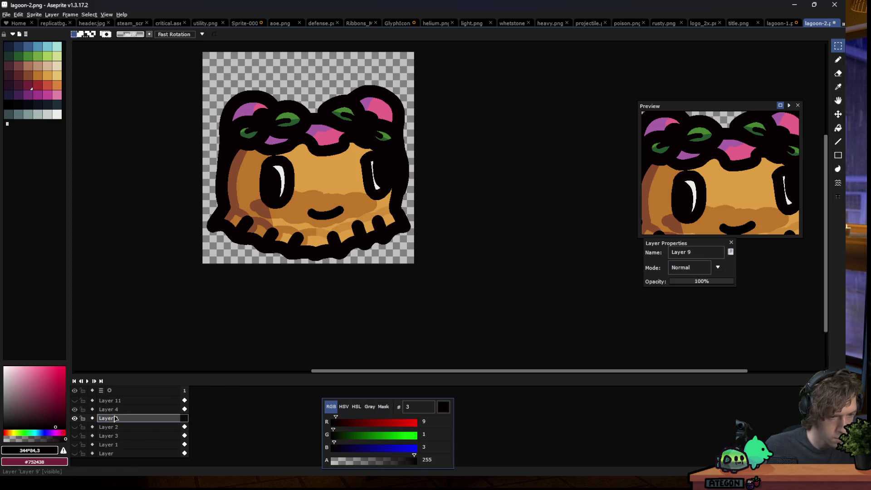
{"action": "left_click", "coordinate": [119, 409]}
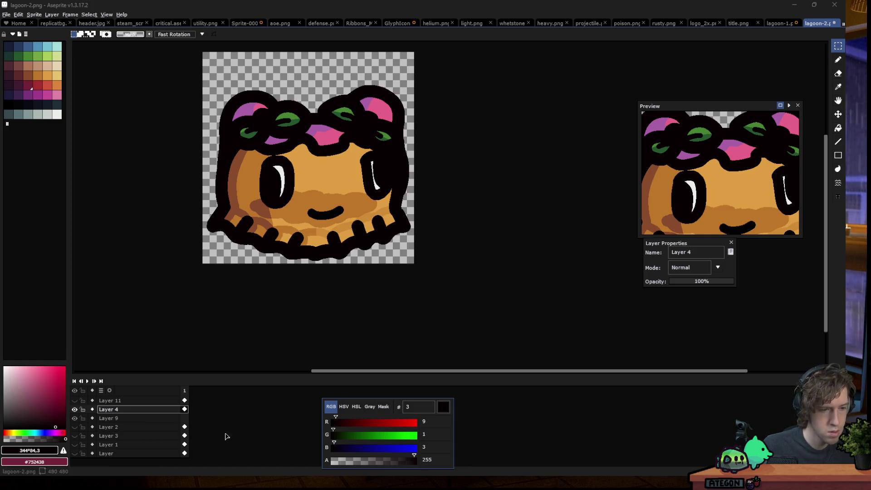
{"action": "key", "text": "ctrl+v"}
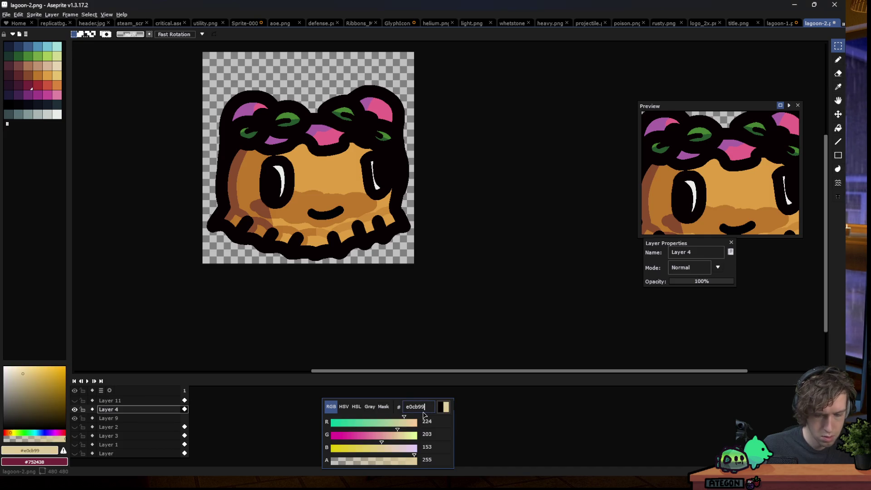
- Briefly open and close Hue/Saturation, then magic-wand select the light orange face areas
{"action": "key", "text": "g"}
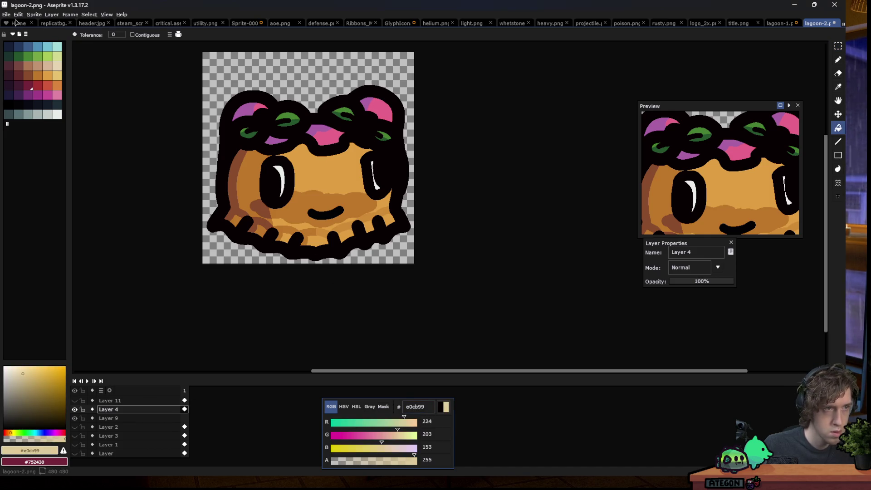
{"action": "left_click", "coordinate": [18, 15]}
{"action": "mouse_move", "coordinate": [45, 178]}
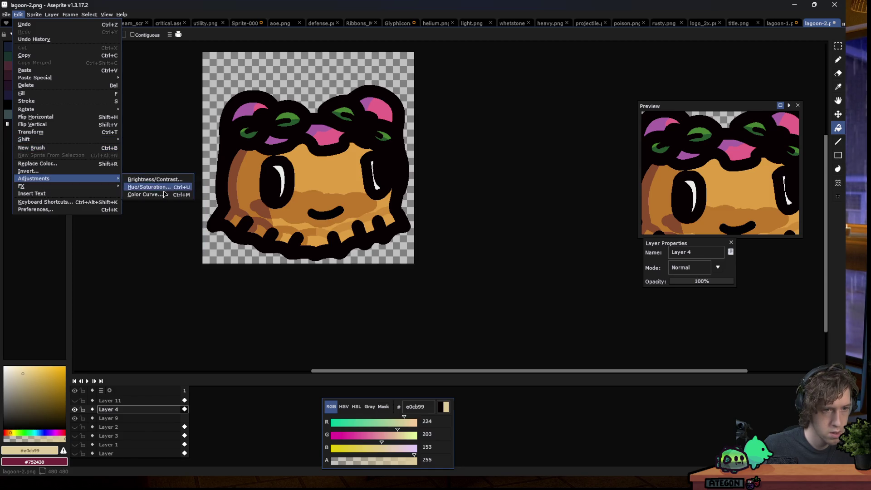
{"action": "left_click", "coordinate": [150, 188]}
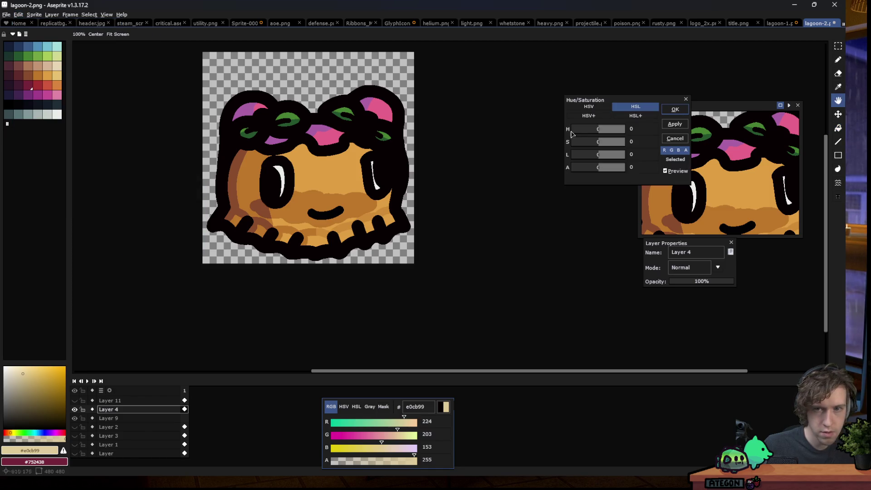
{"action": "left_click", "coordinate": [685, 99]}
{"action": "key", "text": "w"}
{"action": "left_click", "coordinate": [321, 166]}
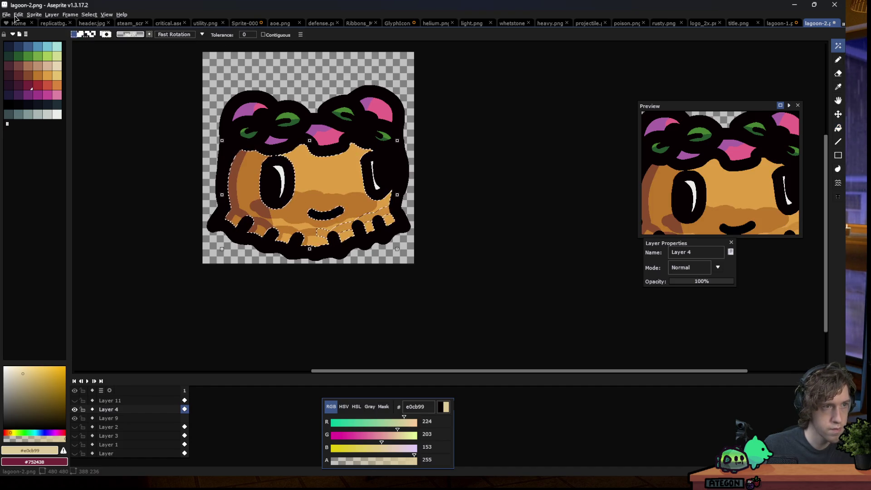
- Apply a -3 hue shift to the selected face via Hue/Saturation
{"action": "key", "text": "alt+e"}
{"action": "key", "text": "Down"}
{"action": "key", "text": "Down"}
{"action": "key", "text": "Down"}
{"action": "key", "text": "Right"}
{"action": "key", "text": "Down"}
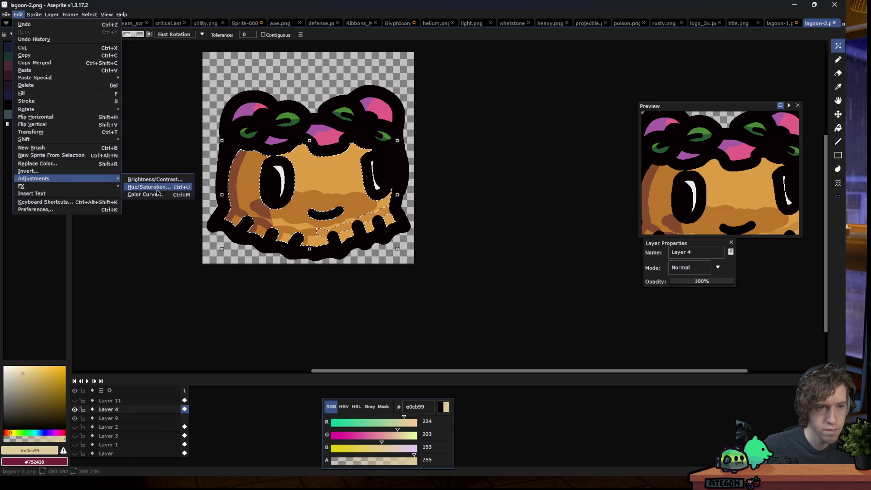
{"action": "key", "text": "Return"}
{"action": "left_click", "coordinate": [592, 130]}
{"action": "left_click_drag", "start_coordinate": [592, 130], "coordinate": [599, 131]}
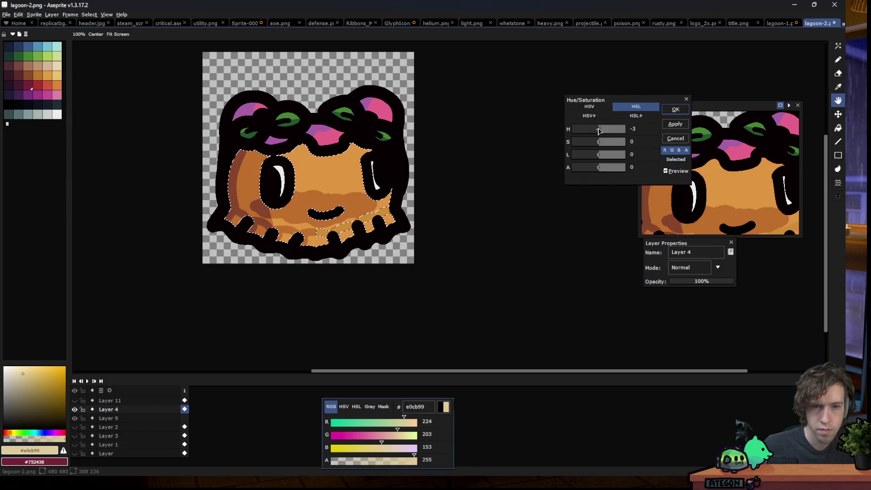
{"action": "left_click", "coordinate": [675, 109]}
- Reopen Hue/Saturation and set a hue shift of 3, comparing against the original colours
{"action": "key", "text": "w"}
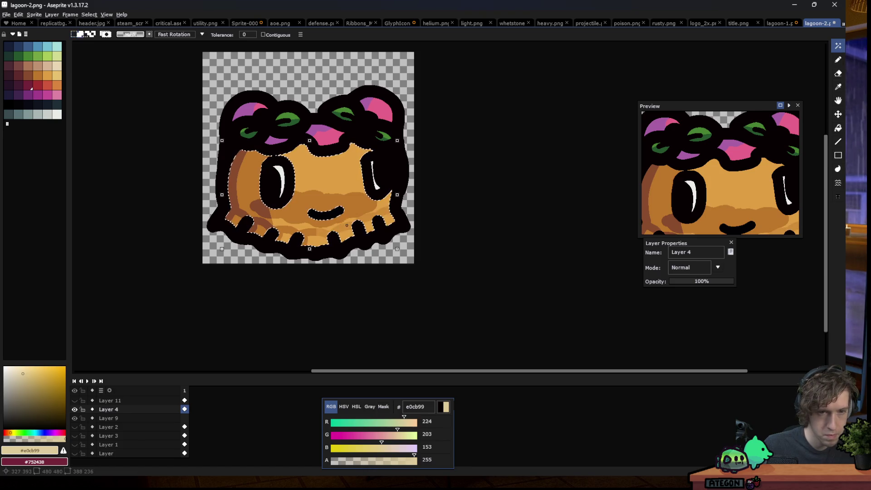
{"action": "left_click", "coordinate": [18, 14]}
{"action": "mouse_move", "coordinate": [57, 181]}
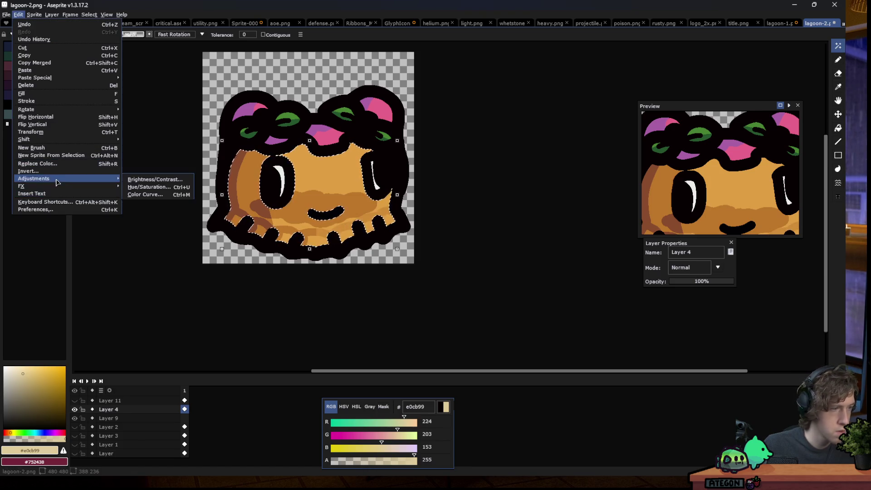
{"action": "left_click", "coordinate": [147, 187]}
{"action": "left_click", "coordinate": [604, 130]}
{"action": "mouse_move", "coordinate": [604, 131]}
{"action": "left_mouse_down"}
{"action": "mouse_move", "coordinate": [595, 132]}
{"action": "mouse_move", "coordinate": [604, 147]}
{"action": "mouse_move", "coordinate": [596, 157]}
{"action": "mouse_move", "coordinate": [607, 160]}
{"action": "mouse_move", "coordinate": [588, 145]}
{"action": "mouse_move", "coordinate": [611, 149]}
{"action": "mouse_move", "coordinate": [601, 146]}
{"action": "left_mouse_up"}
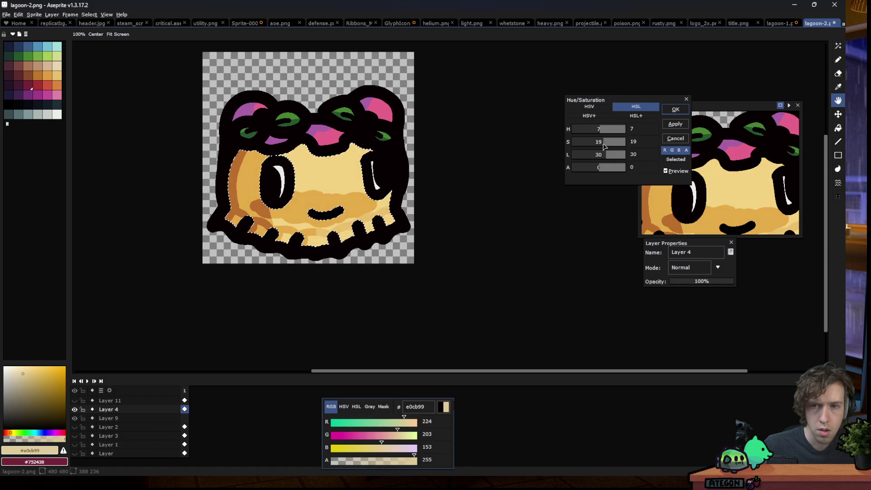
{"action": "scroll", "coordinate": [241, 170], "scroll_direction": "down", "scroll_amount": 4}
{"action": "scroll", "coordinate": [262, 159], "scroll_direction": "up", "scroll_amount": 1}
{"action": "left_click", "coordinate": [675, 171]}
{"action": "left_click", "coordinate": [674, 169]}
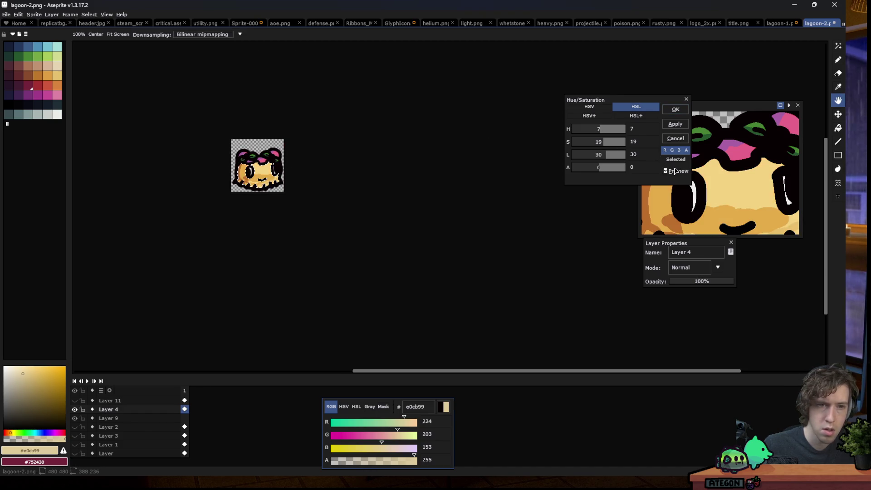
{"action": "scroll", "coordinate": [293, 181], "scroll_direction": "up", "scroll_amount": 5}
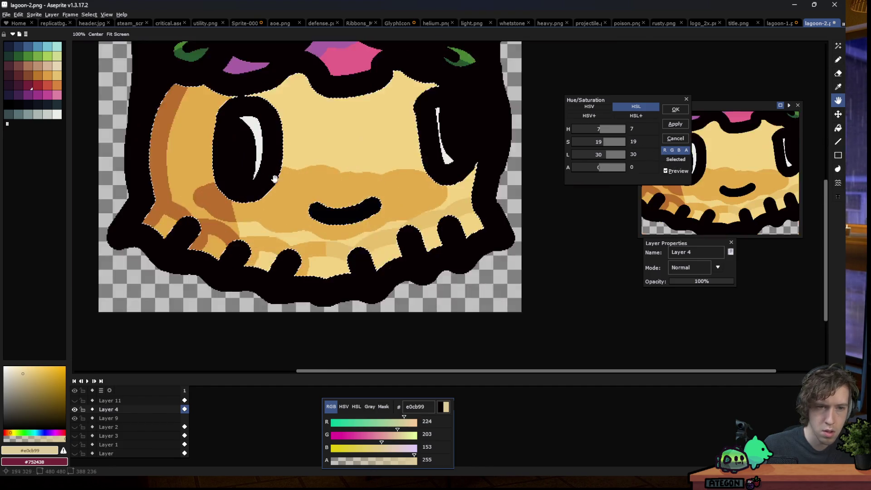
- Set lightness 15 and saturation 8, compare with the preview, and apply
{"action": "left_click", "coordinate": [646, 157]}
{"action": "type", "text": "15"}
{"action": "left_click", "coordinate": [641, 144]}
{"action": "type", "text": "8"}
{"action": "scroll", "coordinate": [465, 165], "scroll_direction": "down", "scroll_amount": 5}
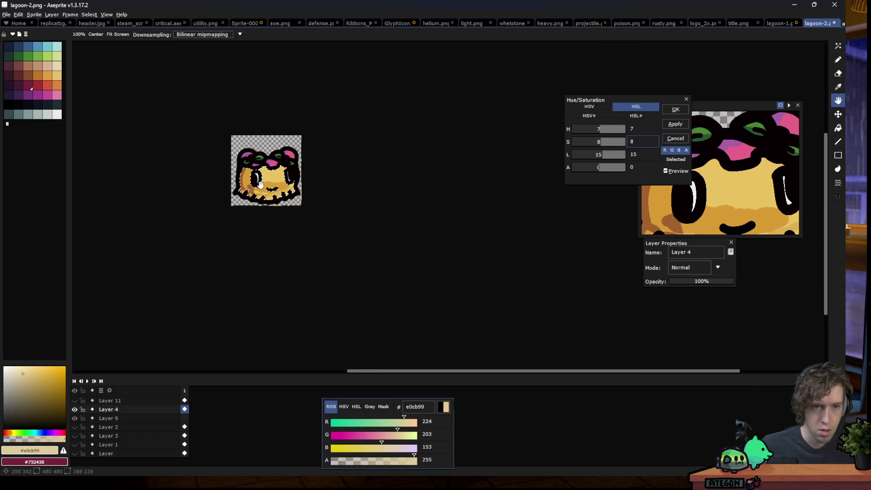
{"action": "left_click", "coordinate": [677, 171]}
{"action": "left_click", "coordinate": [677, 171]}
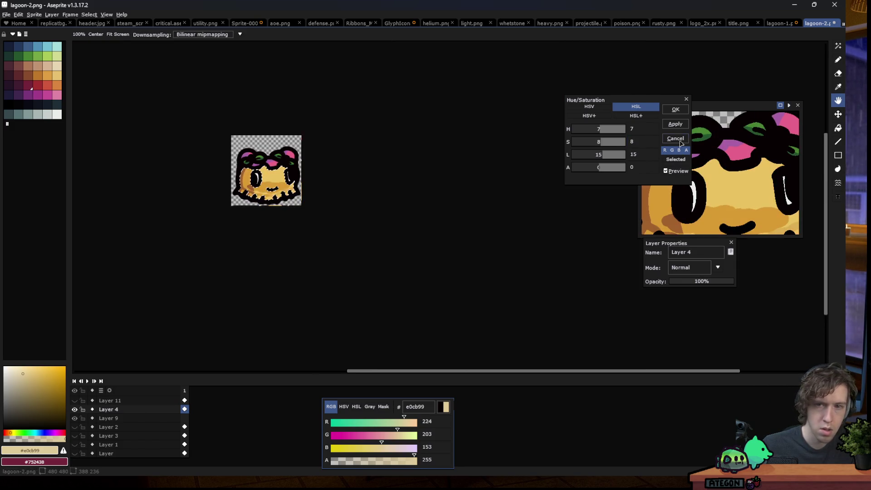
{"action": "left_click", "coordinate": [676, 121]}
- Undo the face colour adjustment while keeping the face selection active
{"action": "key", "text": "m"}
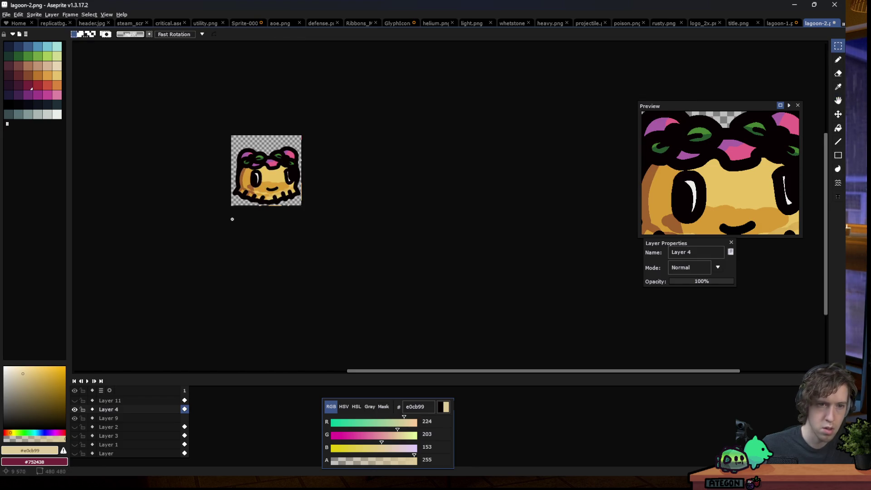
{"action": "key", "text": "ctrl+z"}
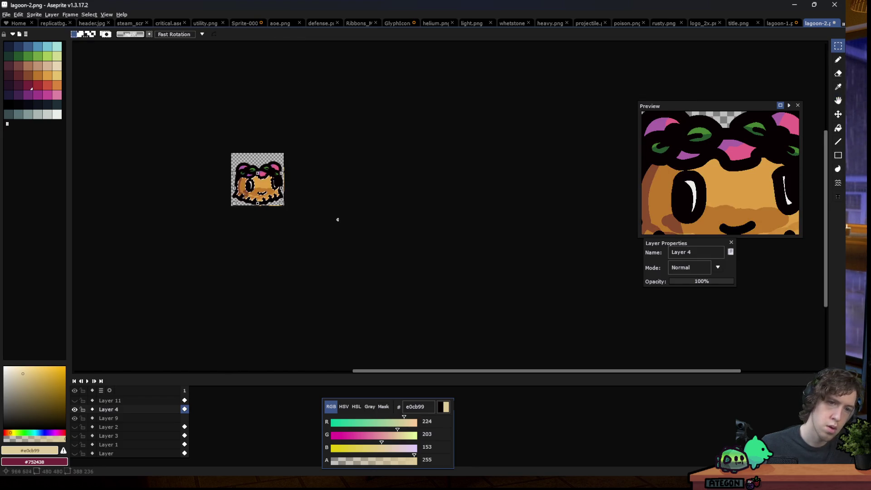
{"action": "key", "text": "ctrl+d"}
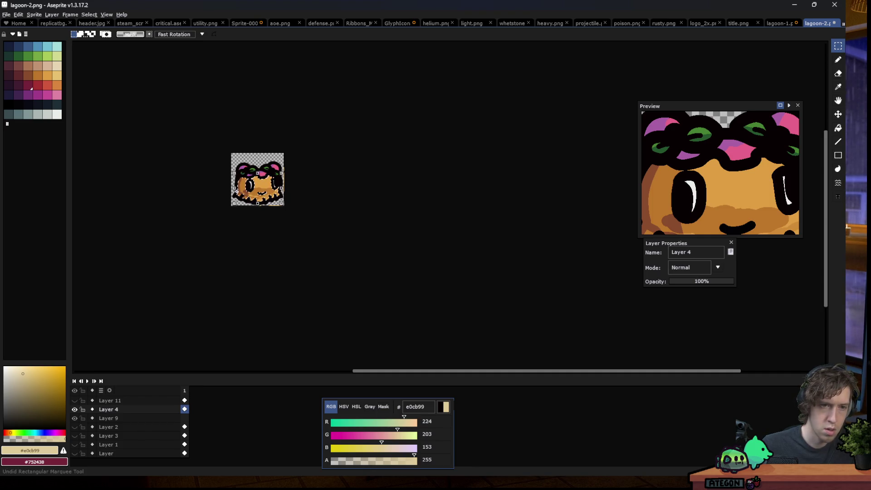
{"action": "key", "text": "ctrl+z"}
{"action": "scroll", "coordinate": [236, 191], "scroll_direction": "up", "scroll_amount": 1}
{"action": "left_click", "coordinate": [20, 15]}
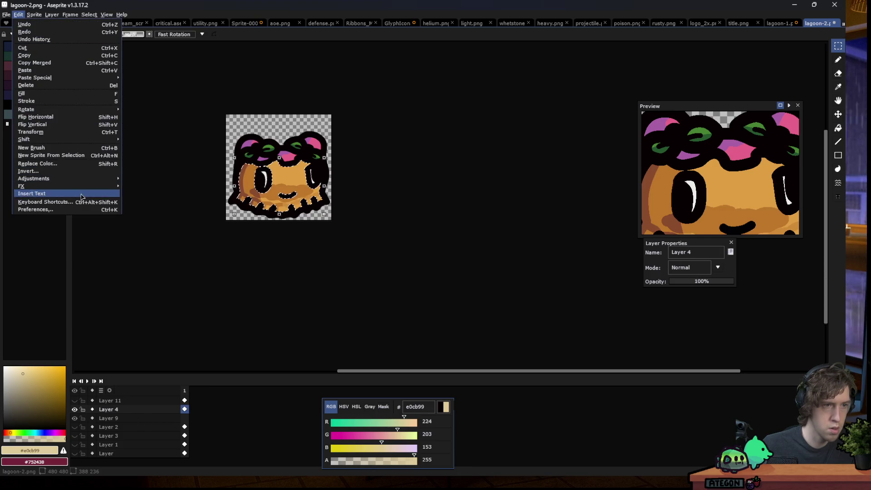
- Apply a first lightness 15 adjustment through Hue/Saturation
{"action": "mouse_move", "coordinate": [50, 180]}
{"action": "left_click", "coordinate": [145, 190]}
{"action": "left_click", "coordinate": [642, 144]}
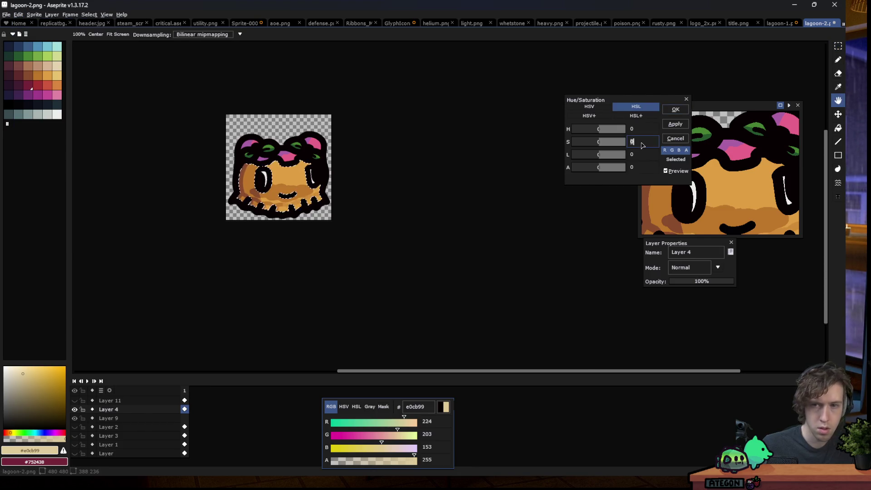
{"action": "left_click", "coordinate": [652, 155]}
{"action": "type", "text": "15"}
{"action": "left_click", "coordinate": [648, 144]}
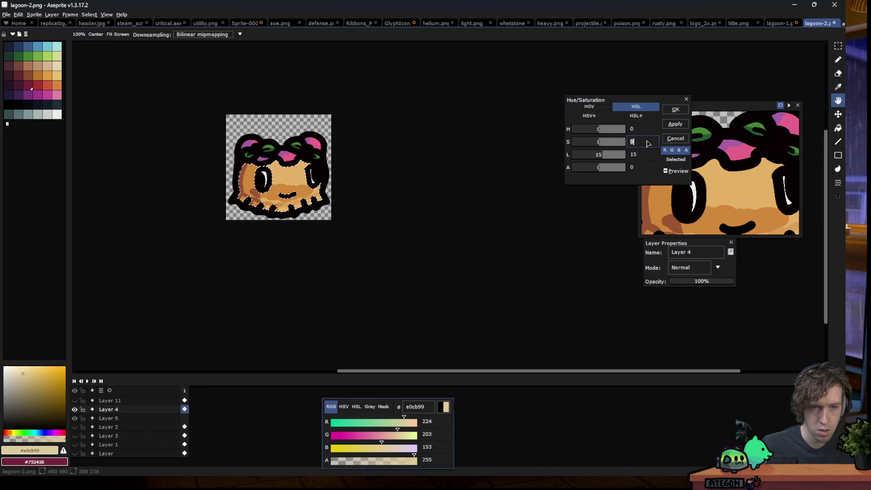
{"action": "type", "text": "10"}
{"action": "left_click", "coordinate": [684, 109]}
- Reopen Hue/Saturation and enter lightness 15 and saturation 10
{"action": "key", "text": "m"}
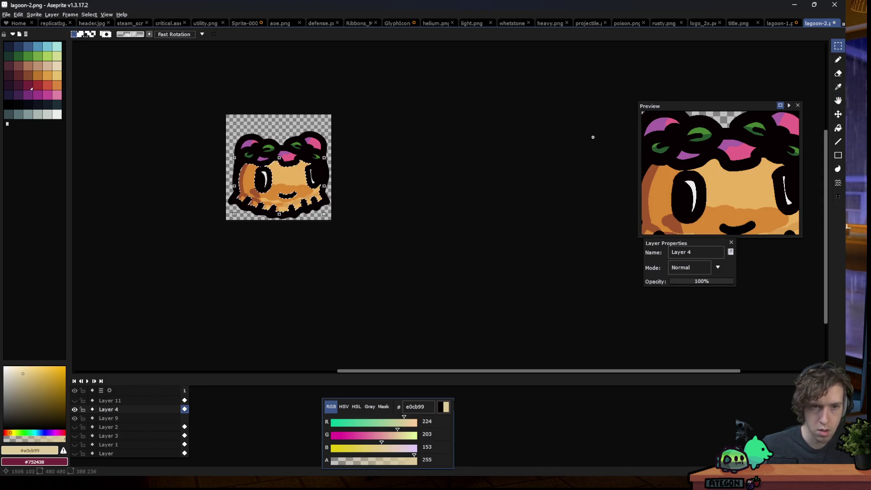
{"action": "scroll", "coordinate": [257, 219], "scroll_direction": "down", "scroll_amount": 2}
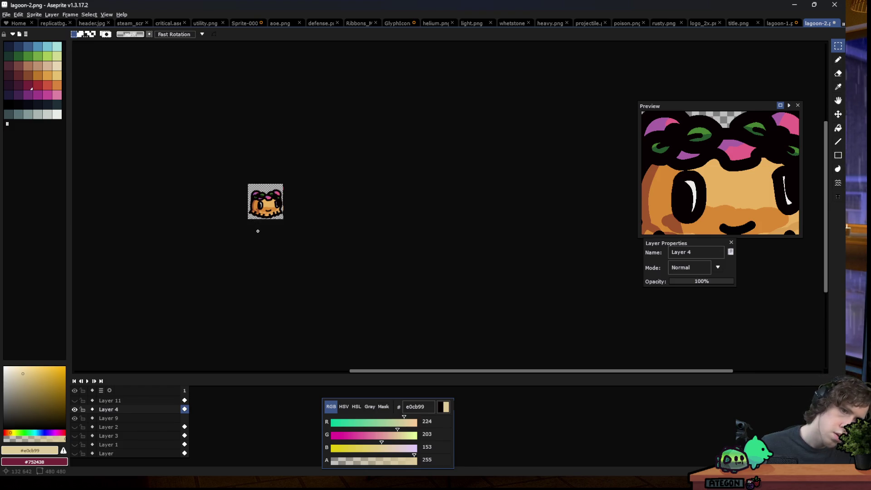
{"action": "scroll", "coordinate": [258, 231], "scroll_direction": "up", "scroll_amount": 2}
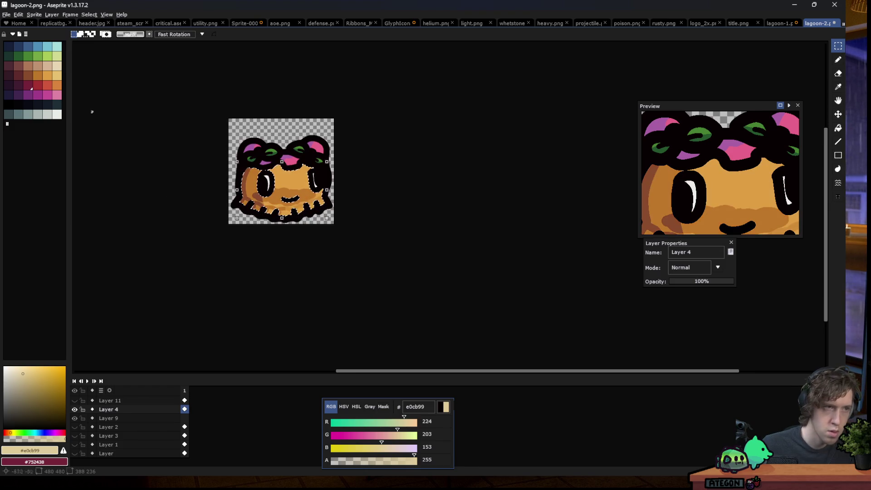
{"action": "left_click", "coordinate": [32, 15]}
{"action": "mouse_move", "coordinate": [18, 14]}
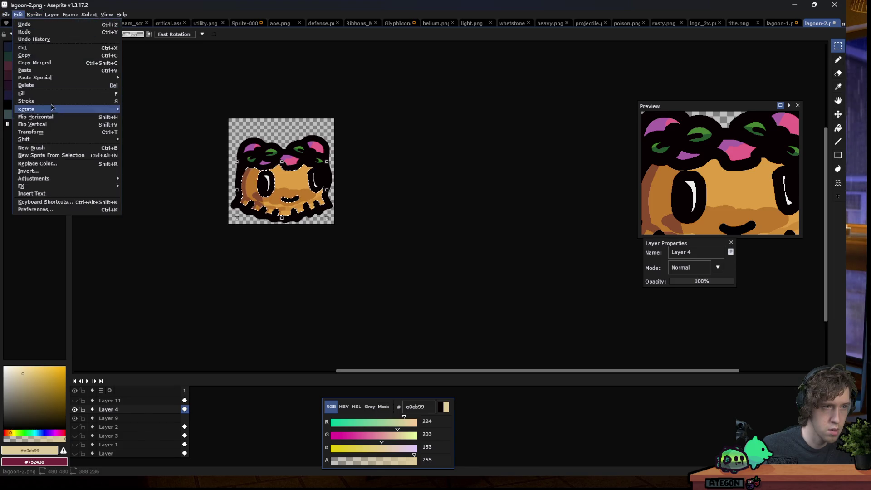
{"action": "mouse_move", "coordinate": [45, 178]}
{"action": "left_click", "coordinate": [180, 187]}
{"action": "left_click", "coordinate": [635, 158]}
{"action": "type", "text": "15"}
{"action": "left_click", "coordinate": [635, 142]}
{"action": "type", "text": "10"}
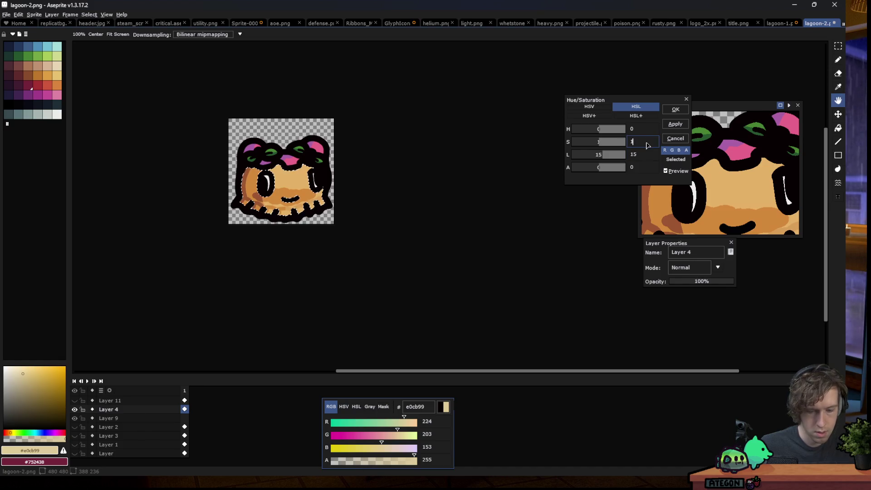
- Set hue to 5, compare with the preview, and apply the golden recolour
{"action": "left_click", "coordinate": [631, 130]}
{"action": "type", "text": "7"}
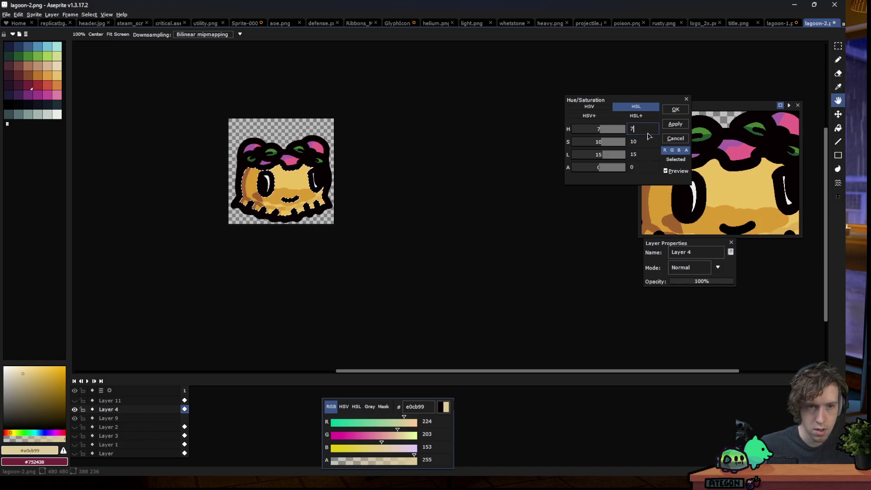
{"action": "key", "text": "BackSpace"}
{"action": "type", "text": "5"}
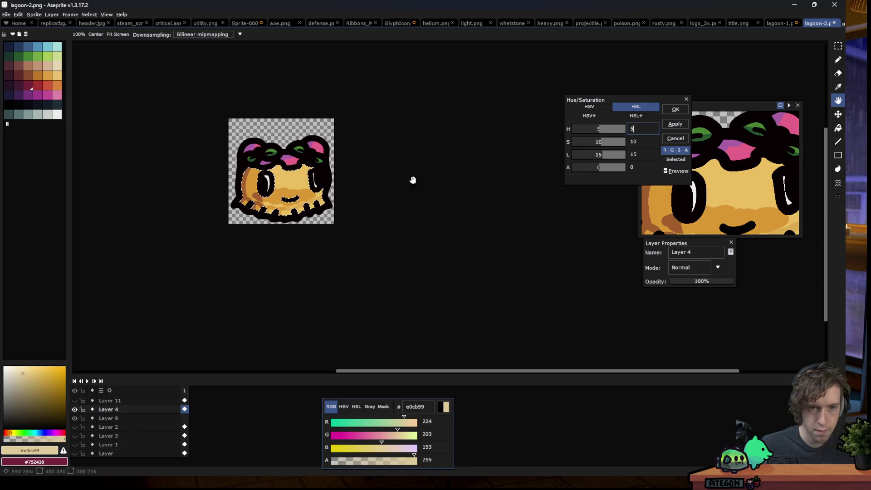
{"action": "scroll", "coordinate": [449, 174], "scroll_direction": "down", "scroll_amount": 1}
{"action": "left_click", "coordinate": [665, 170]}
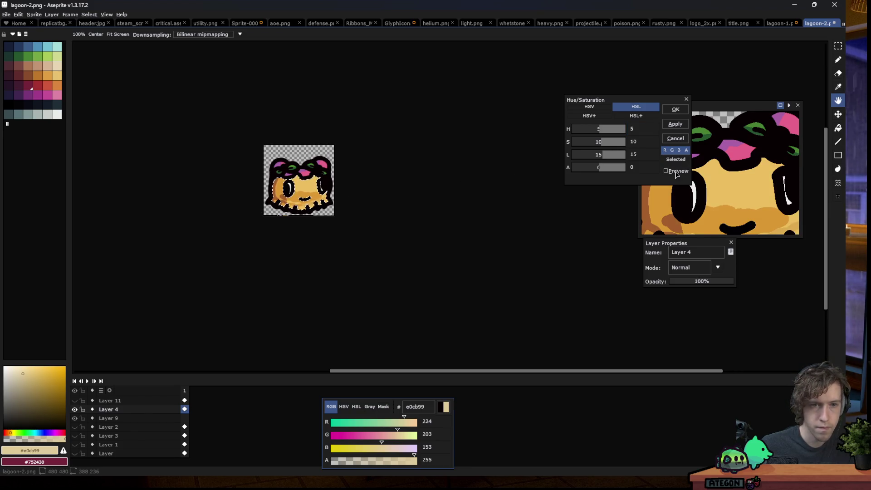
{"action": "left_click", "coordinate": [665, 171]}
{"action": "left_click", "coordinate": [675, 110]}
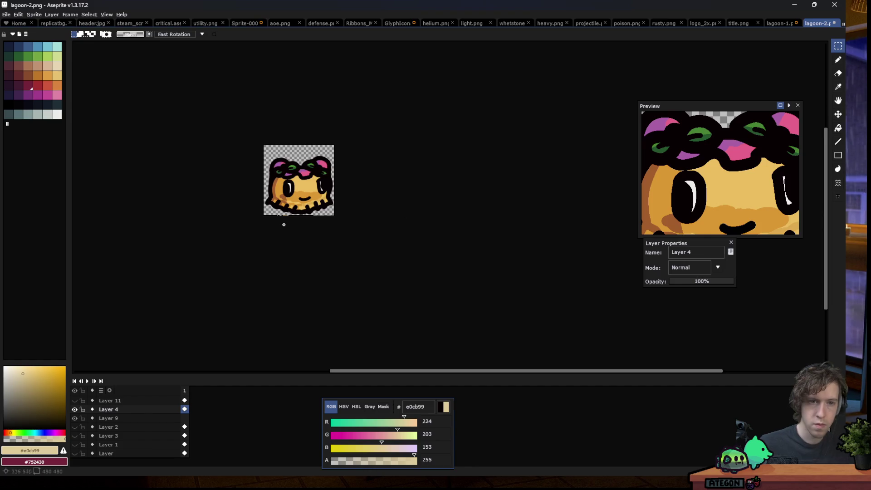
{"action": "scroll", "coordinate": [295, 223], "scroll_direction": "down", "scroll_amount": 2}
{"action": "scroll", "coordinate": [260, 223], "scroll_direction": "down", "scroll_amount": 1}
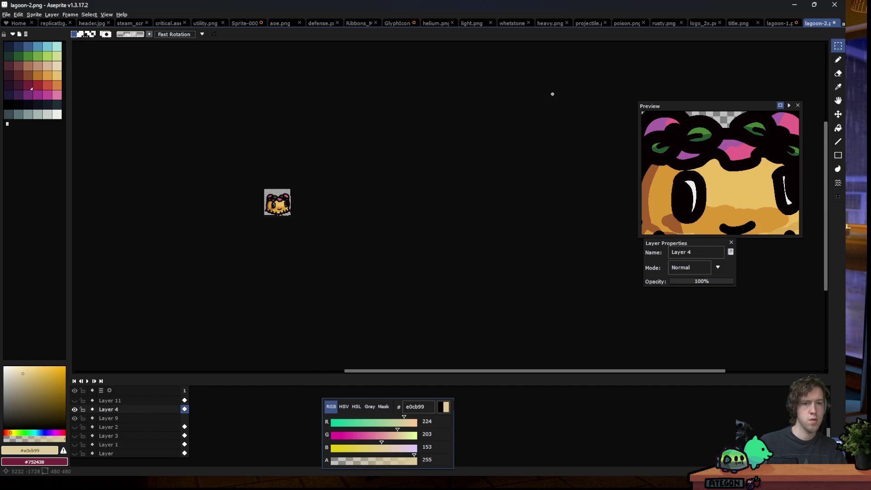
{"action": "key", "text": "ctrl+shift+s"}
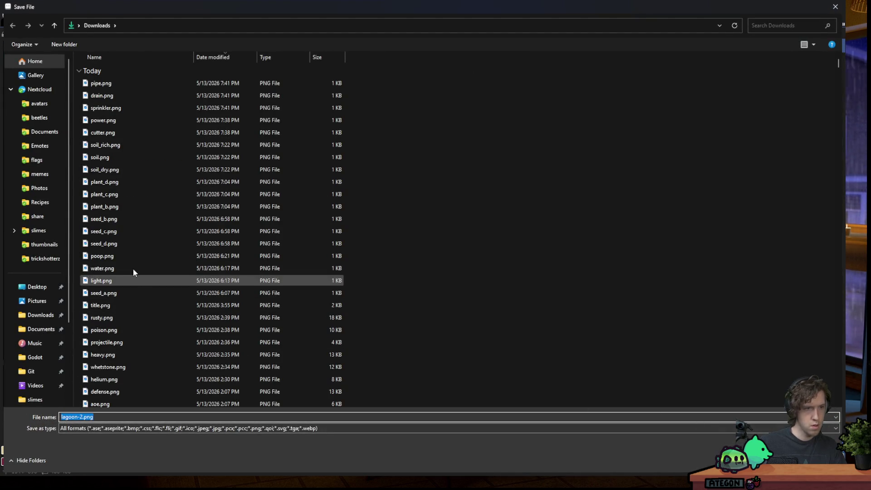
- In slimes/new, move the old pizza and lemon PNG exports into the others folder
{"action": "left_click", "coordinate": [39, 230]}
{"action": "double_click", "coordinate": [103, 77]}
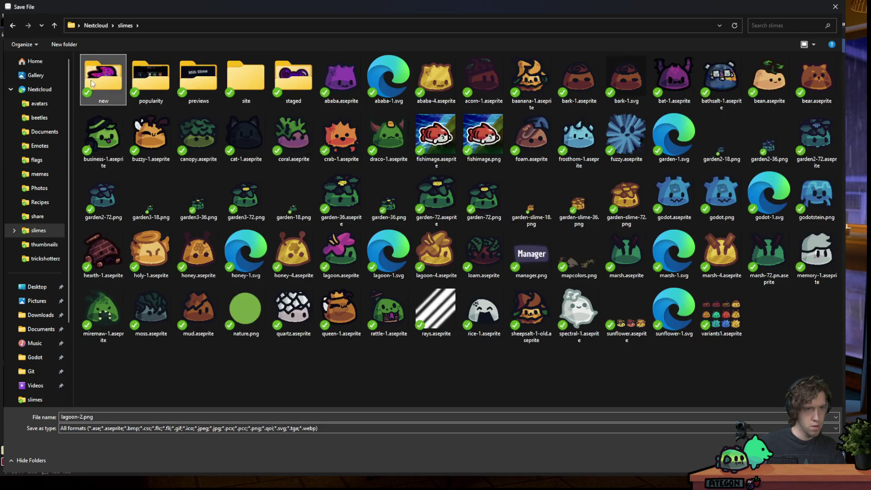
{"action": "left_click", "coordinate": [151, 84]}
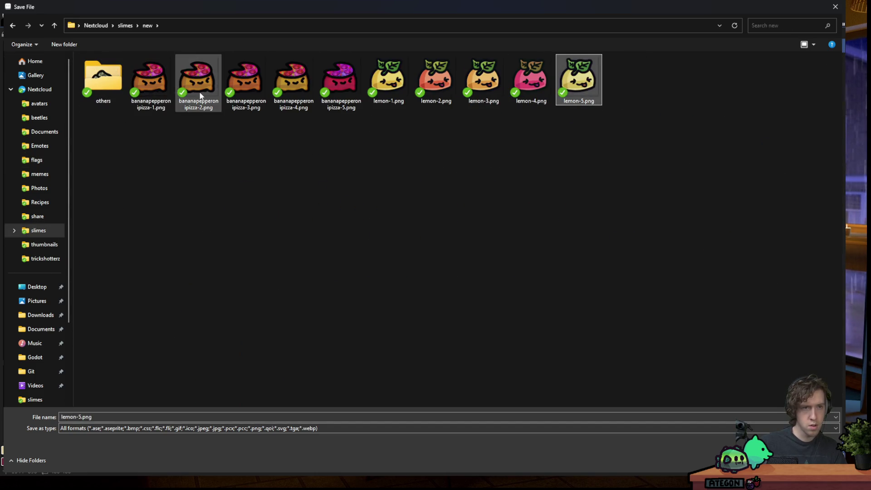
{"action": "mouse_move", "coordinate": [151, 81]}
{"action": "left_mouse_down"}
{"action": "mouse_move", "coordinate": [103, 76]}
{"action": "mouse_move", "coordinate": [113, 93]}
{"action": "mouse_move", "coordinate": [105, 84]}
{"action": "left_mouse_up"}
{"action": "left_click_drag", "start_coordinate": [151, 84], "coordinate": [103, 83]}
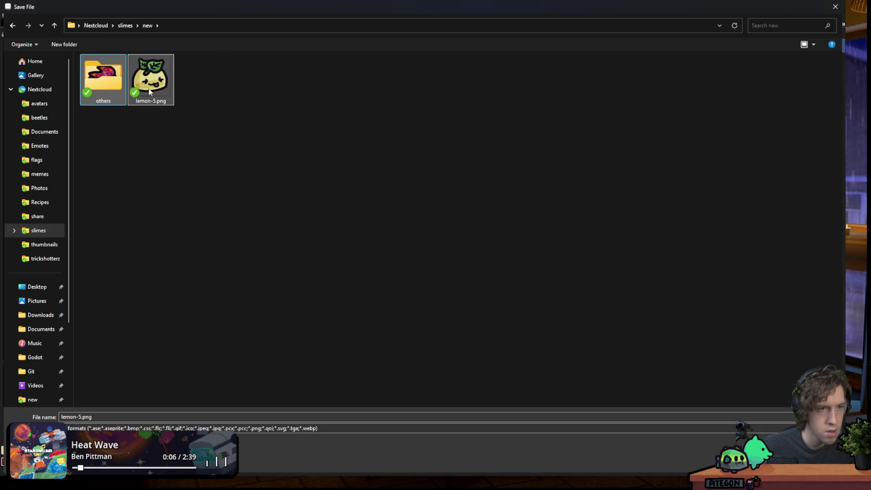
- Rename the file to ravioli-1.png and save it
{"action": "left_click", "coordinate": [76, 417]}
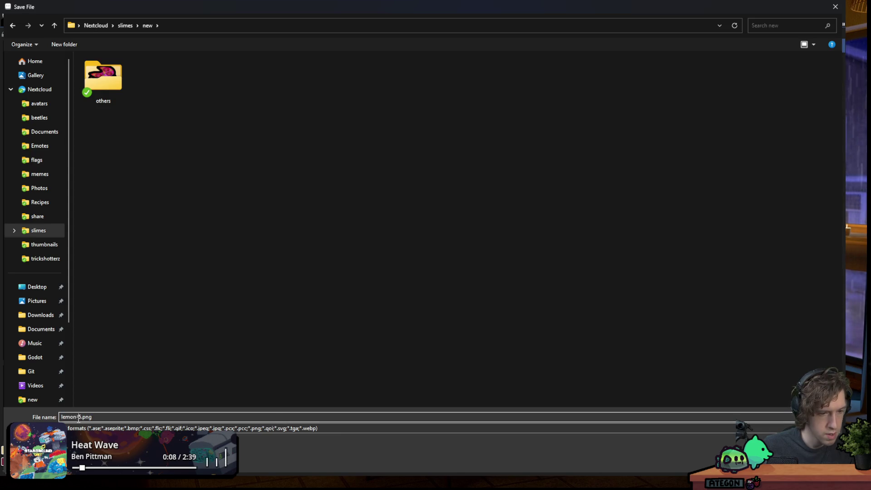
{"action": "key", "text": "shift+Home"}
{"action": "type", "text": "revioli"}
{"action": "key", "text": "Right"}
{"action": "key", "text": "Right"}
{"action": "type", "text": "1"}
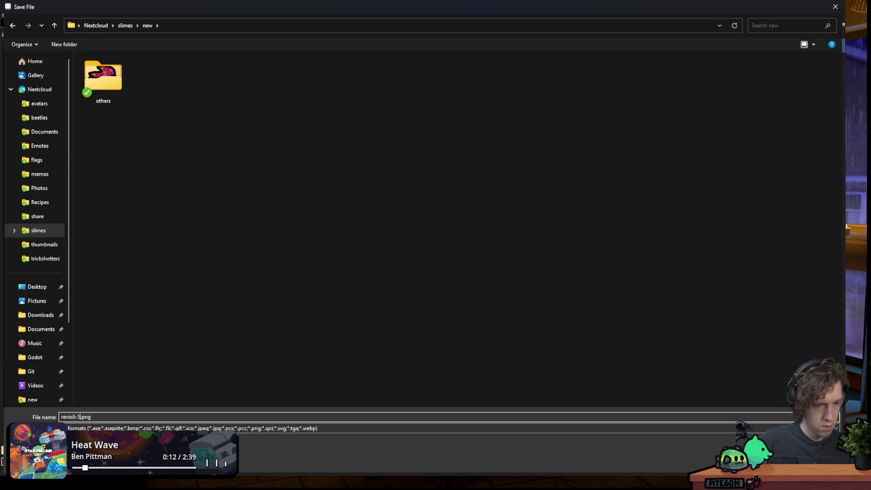
{"action": "key", "text": "BackSpace"}
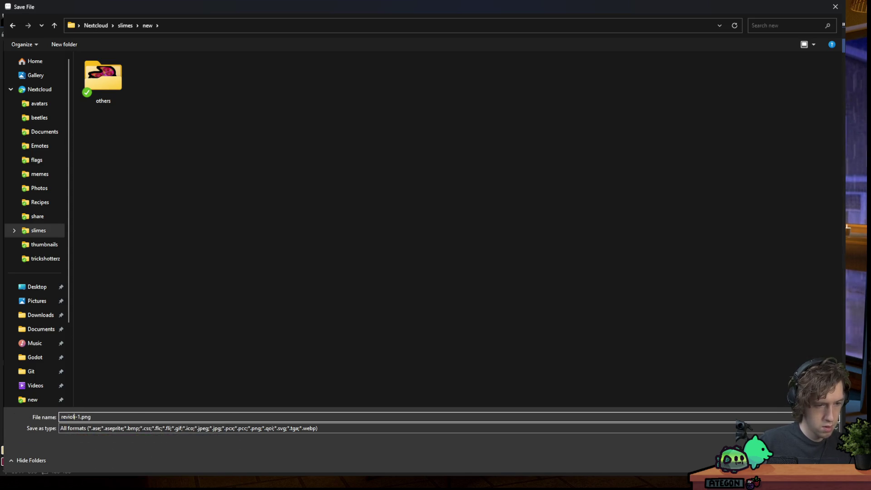
{"action": "key", "text": "Return"}
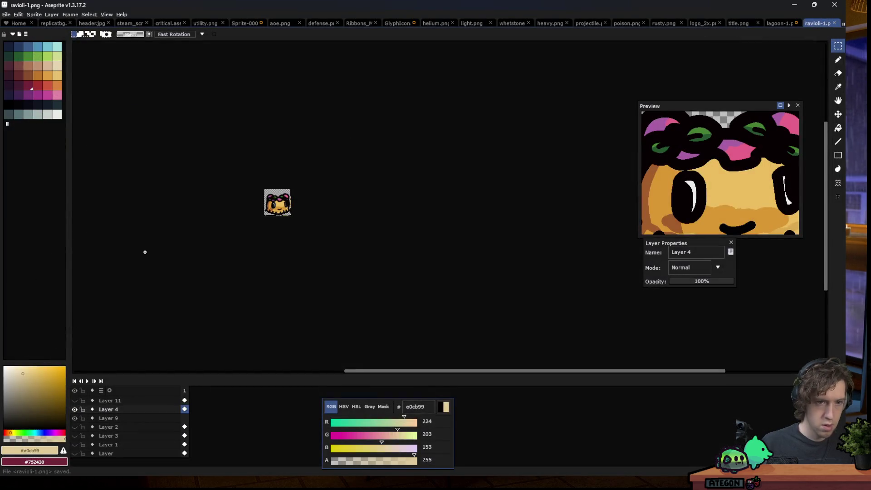
- Sample the outline colour and darken it to near-black 050102 with HSV value 2
{"action": "scroll", "coordinate": [255, 215], "scroll_direction": "up", "scroll_amount": 5}
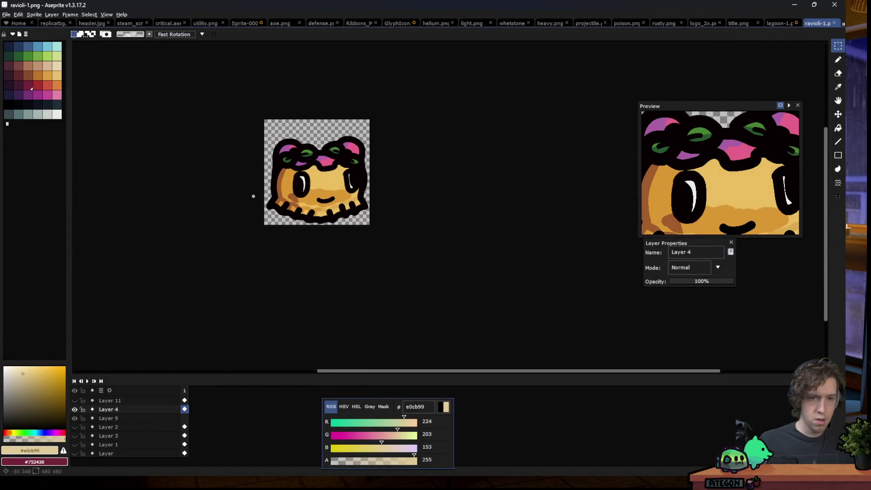
{"action": "scroll", "coordinate": [286, 200], "scroll_direction": "up", "scroll_amount": 1}
{"action": "key", "text": "i"}
{"action": "left_click", "coordinate": [247, 241]}
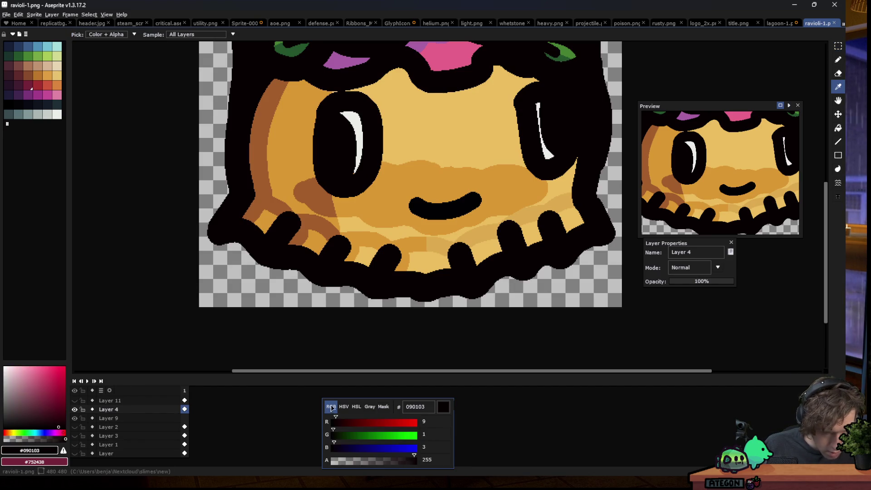
{"action": "left_click", "coordinate": [344, 406]}
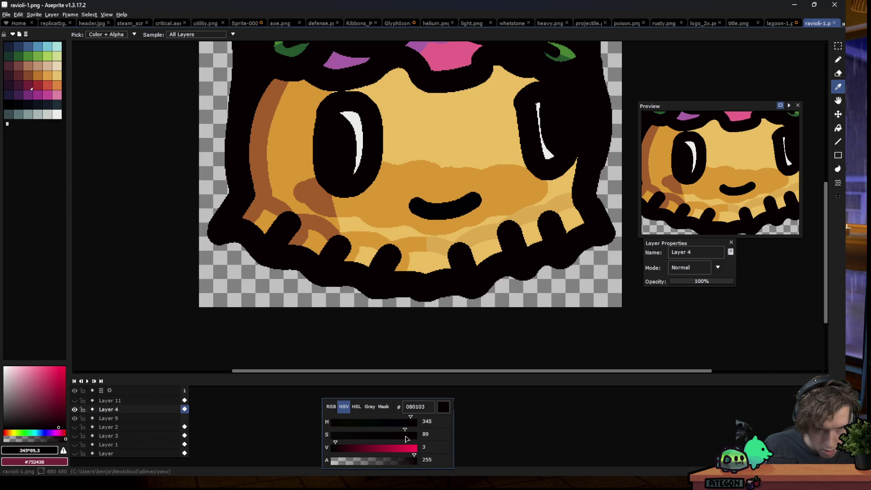
{"action": "left_click", "coordinate": [335, 449]}
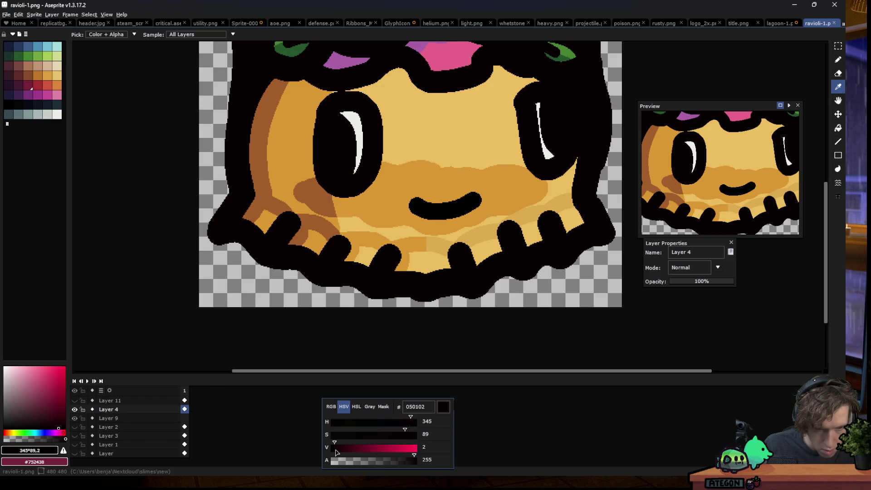
- Pick the Paint Bucket, make Layer 14 active, and re-save ravioli-1.png
{"action": "key", "text": "g"}
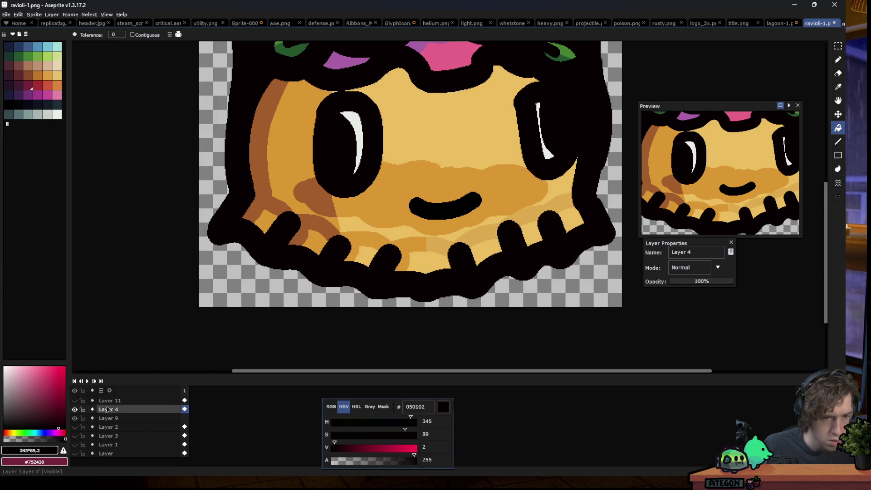
{"action": "scroll", "coordinate": [111, 410], "scroll_direction": "up", "scroll_amount": 3}
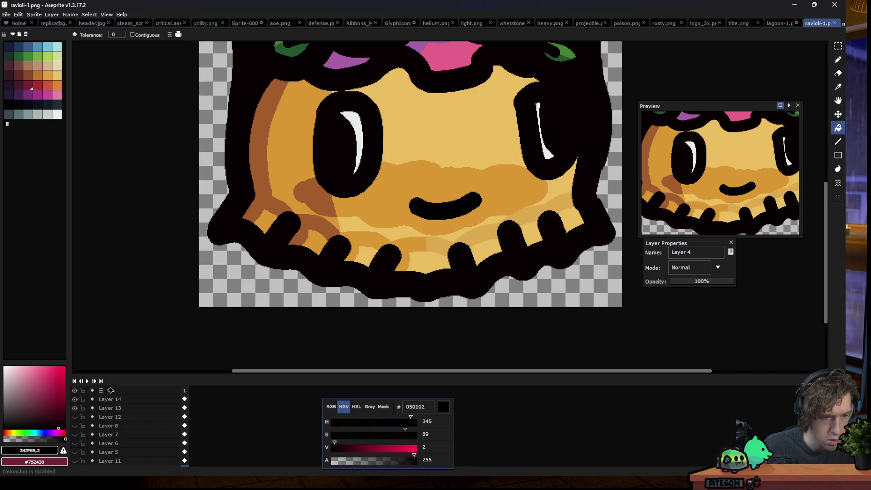
{"action": "left_click", "coordinate": [119, 400]}
{"action": "scroll", "coordinate": [189, 259], "scroll_direction": "down", "scroll_amount": 5}
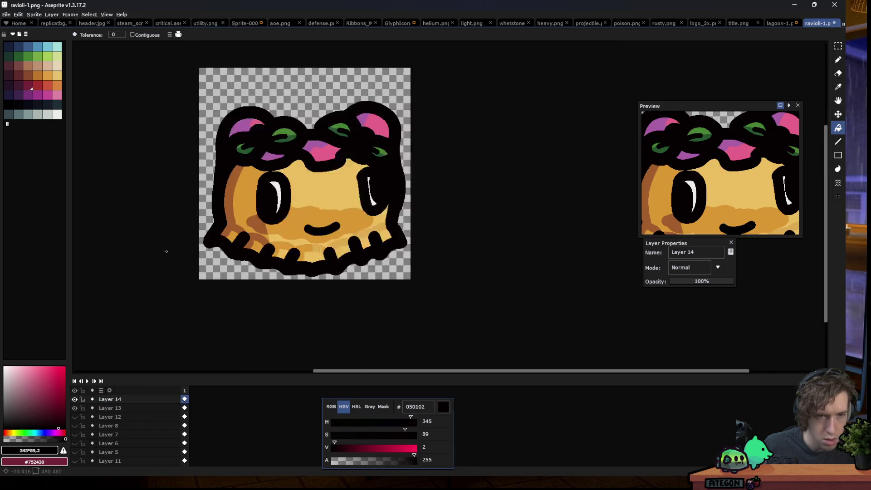
{"action": "scroll", "coordinate": [189, 258], "scroll_direction": "up", "scroll_amount": 3}
{"action": "key", "text": "v"}
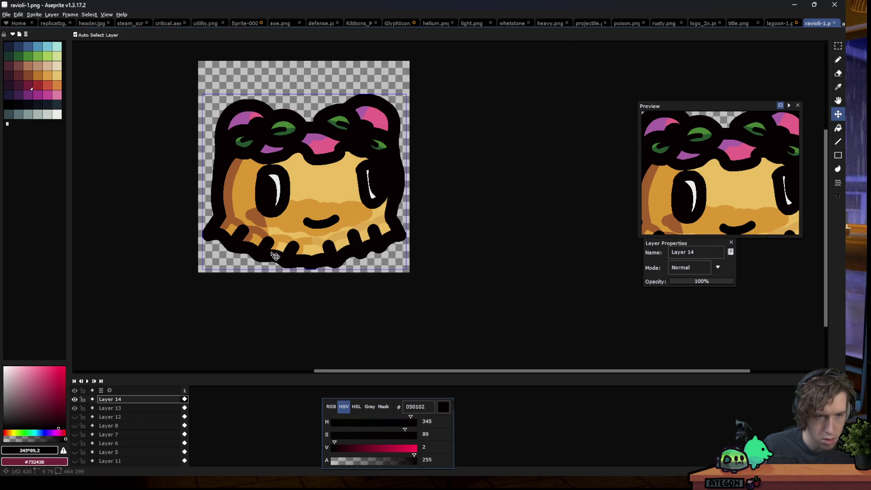
{"action": "key", "text": "ctrl+s"}
{"action": "scroll", "coordinate": [267, 227], "scroll_direction": "down", "scroll_amount": 2}
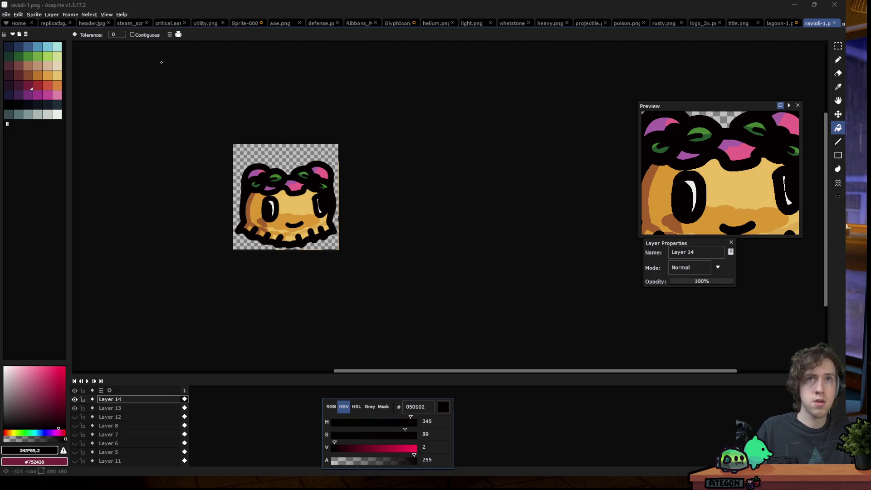
- Apply a hue shift of 10 through Hue/Saturation
{"action": "left_click", "coordinate": [19, 14]}
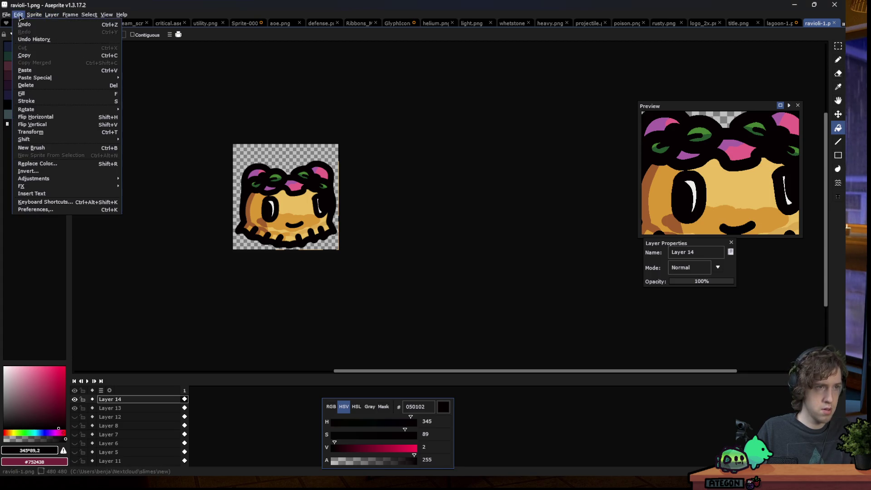
{"action": "mouse_move", "coordinate": [49, 178]}
{"action": "left_click", "coordinate": [151, 187]}
{"action": "scroll", "coordinate": [238, 223], "scroll_direction": "up", "scroll_amount": 1}
{"action": "left_click", "coordinate": [642, 129]}
{"action": "type", "text": "10"}
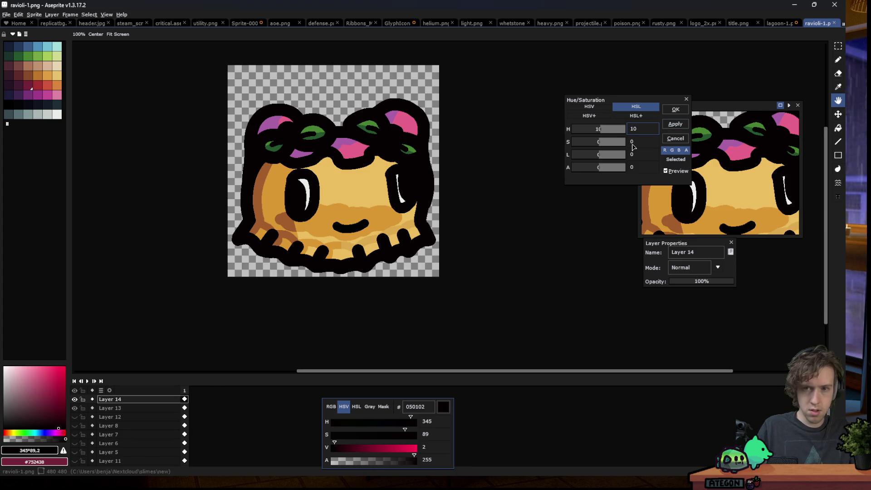
{"action": "left_click", "coordinate": [675, 109]}
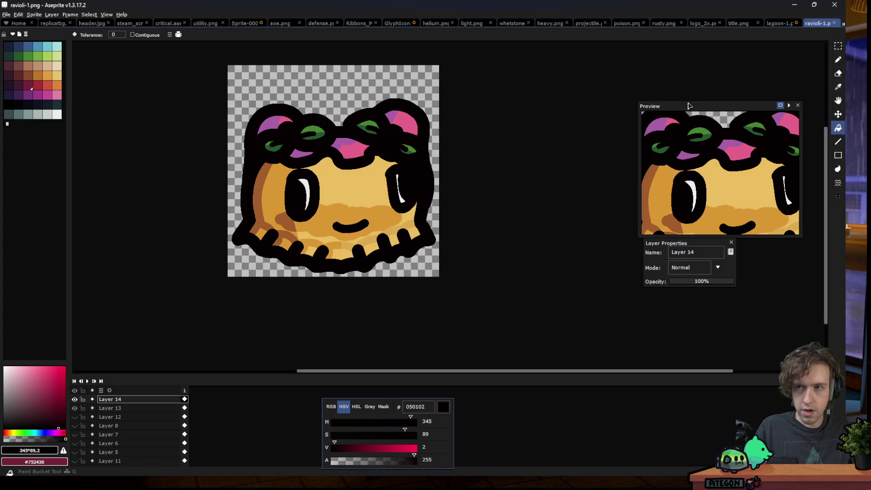
{"action": "key", "text": "g"}
- Reopen ravioli-1.png from recent files and switch to its single-layer tab
{"action": "left_click", "coordinate": [19, 14]}
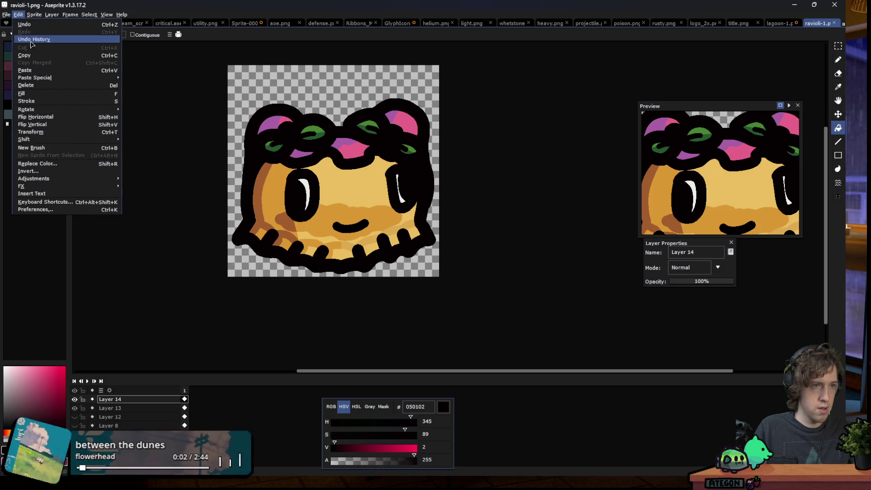
{"action": "left_click", "coordinate": [6, 15]}
{"action": "mouse_move", "coordinate": [45, 40]}
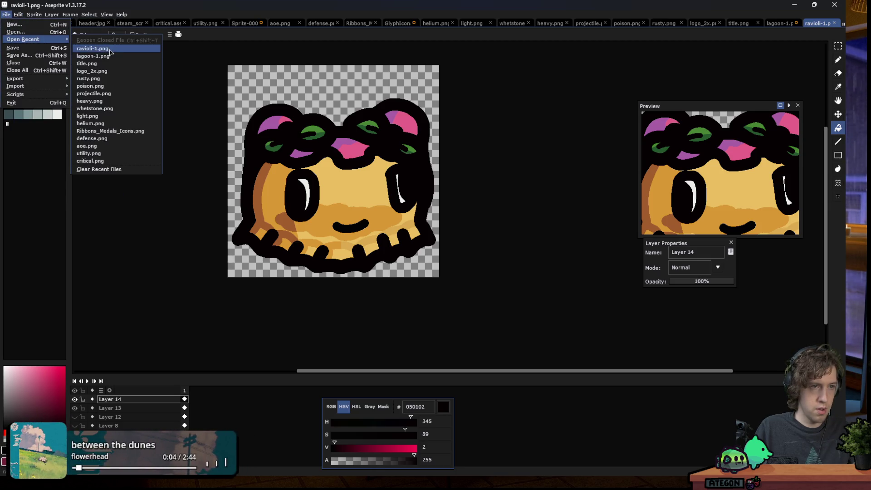
{"action": "left_click", "coordinate": [91, 47]}
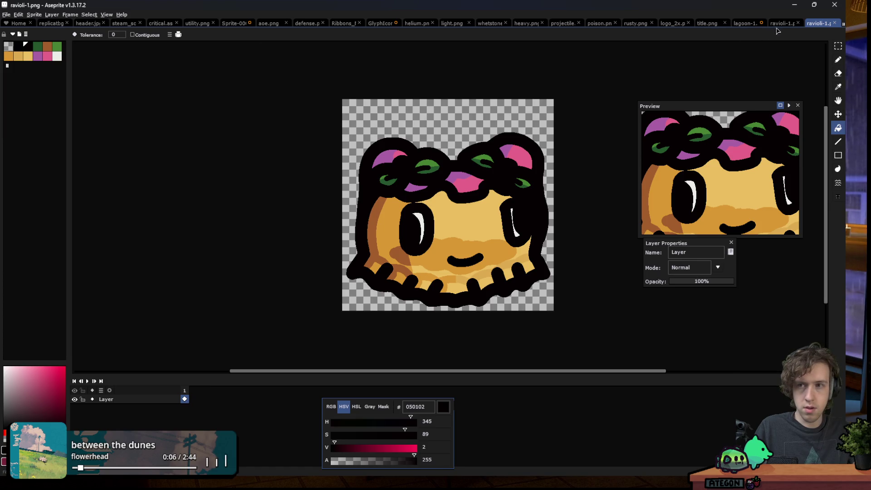
{"action": "left_click", "coordinate": [779, 23]}
{"action": "left_click", "coordinate": [821, 24]}
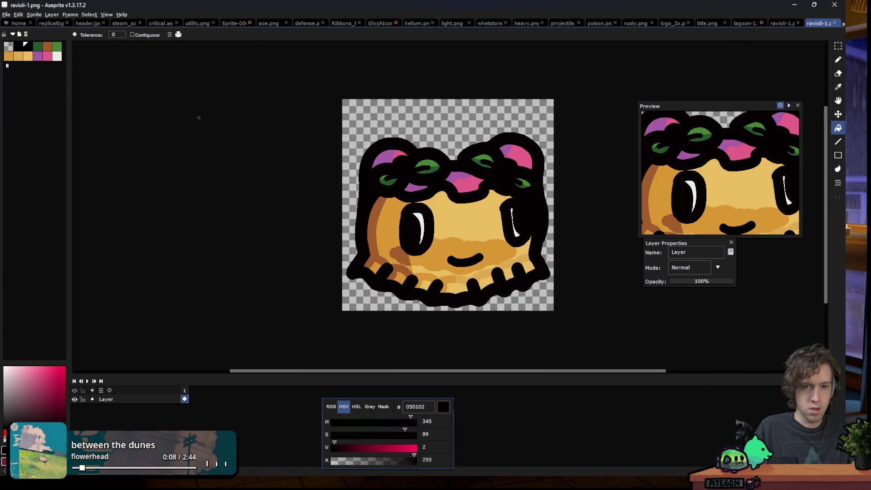
{"action": "left_click", "coordinate": [21, 15]}
- Open Hue/Saturation on the reopened sprite and try out several hue shift values
{"action": "mouse_move", "coordinate": [68, 178]}
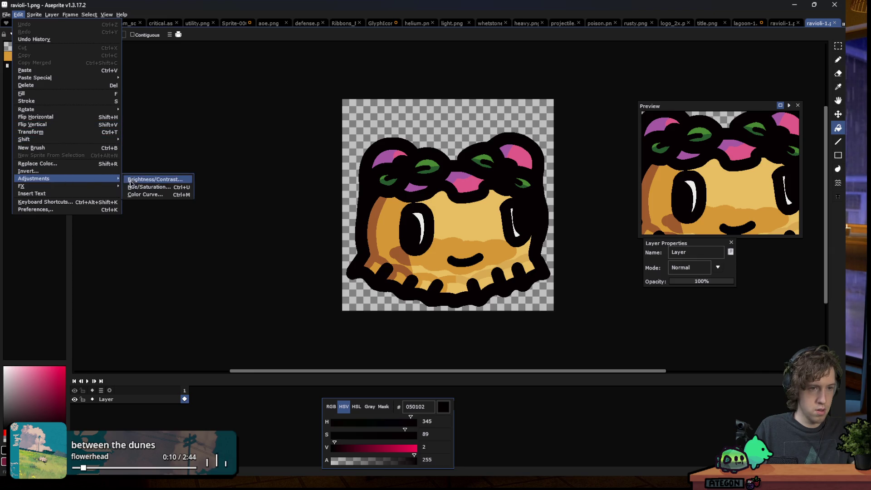
{"action": "left_click", "coordinate": [154, 184]}
{"action": "left_click", "coordinate": [635, 129]}
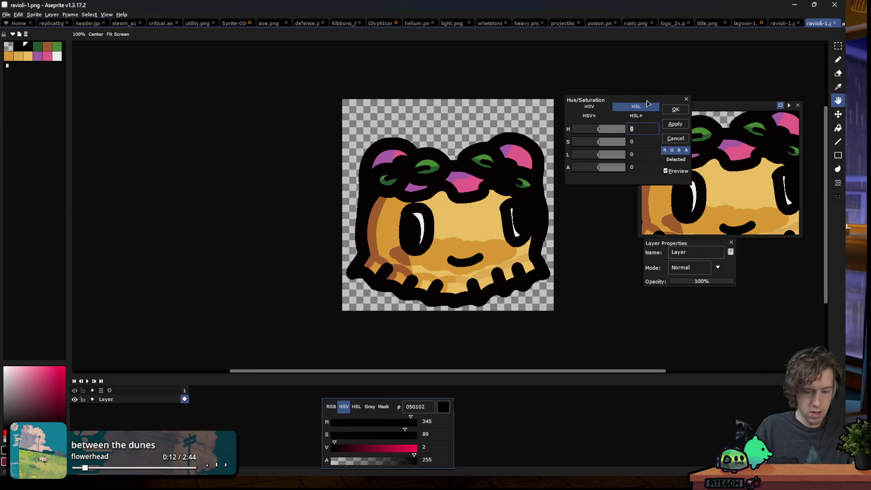
{"action": "type", "text": "10"}
{"action": "key", "text": "BackSpace"}
{"action": "key", "text": "BackSpace"}
{"action": "type", "text": "-20"}
{"action": "key", "text": "BackSpace"}
{"action": "key", "text": "BackSpace"}
{"action": "type", "text": "30"}
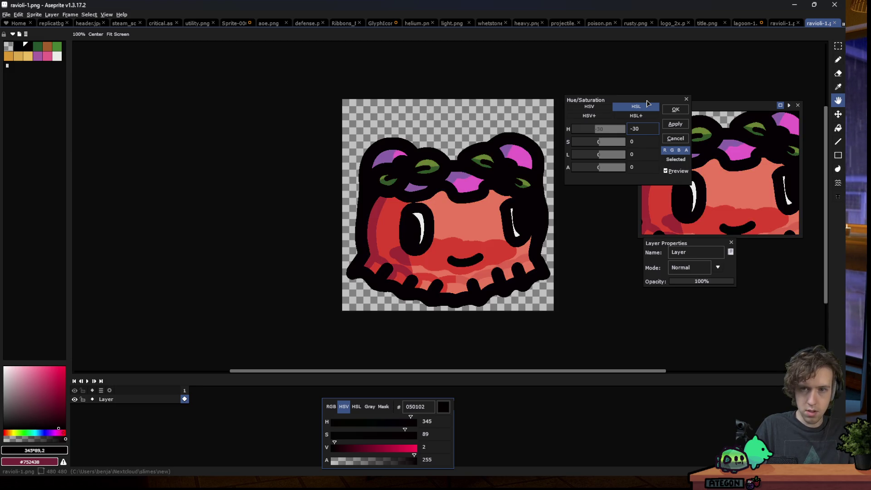
{"action": "scroll", "coordinate": [342, 230], "scroll_direction": "down", "scroll_amount": 3}
{"action": "scroll", "coordinate": [341, 214], "scroll_direction": "up", "scroll_amount": 3}
- Settle on a -20 hue shift, compare with the preview off and on, and apply it
{"action": "key", "text": "BackSpace"}
{"action": "key", "text": "BackSpace"}
{"action": "type", "text": "10"}
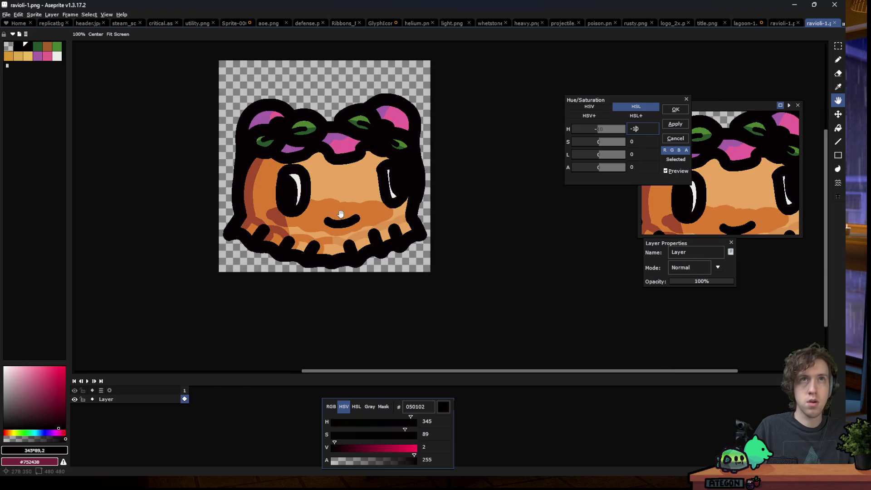
{"action": "key", "text": "BackSpace"}
{"action": "key", "text": "BackSpace"}
{"action": "type", "text": "20"}
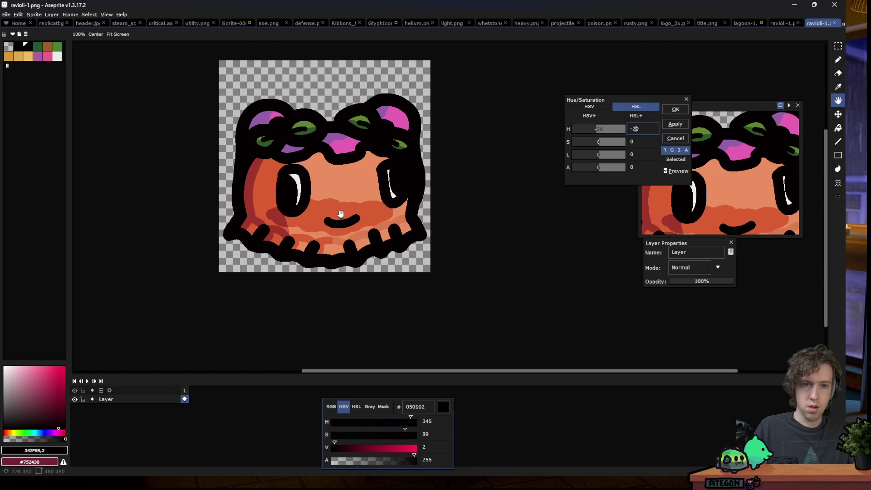
{"action": "scroll", "coordinate": [262, 219], "scroll_direction": "down", "scroll_amount": 4}
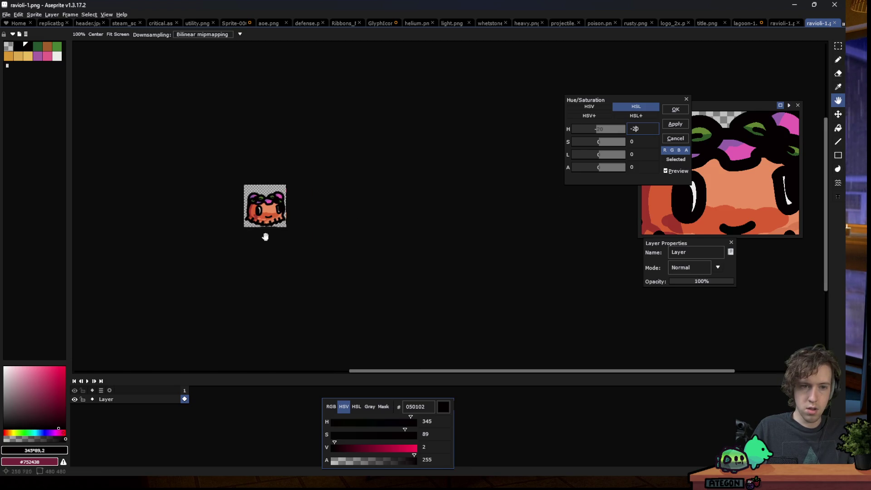
{"action": "scroll", "coordinate": [266, 246], "scroll_direction": "up", "scroll_amount": 3}
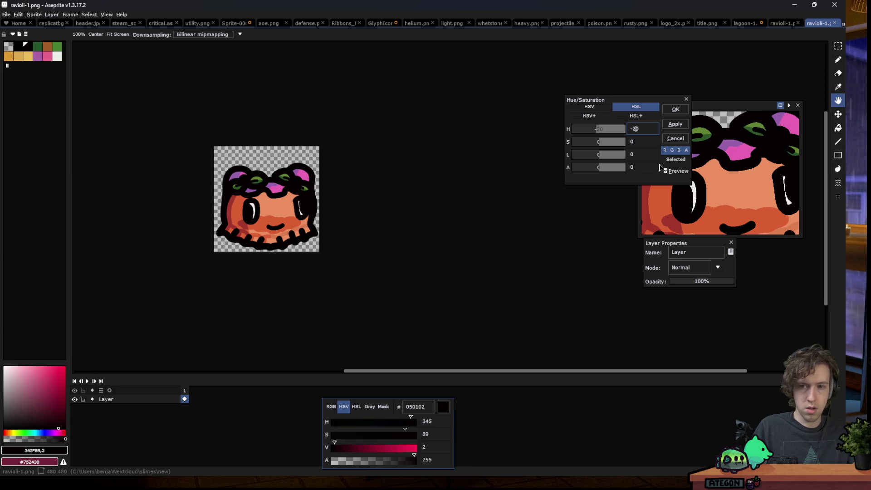
{"action": "left_click", "coordinate": [679, 172]}
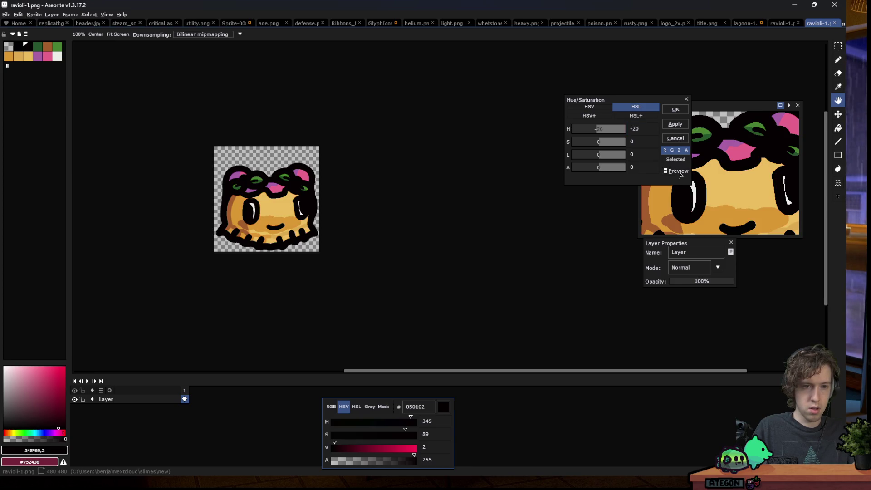
{"action": "left_click", "coordinate": [666, 171]}
{"action": "scroll", "coordinate": [309, 230], "scroll_direction": "down", "scroll_amount": 3}
{"action": "scroll", "coordinate": [310, 231], "scroll_direction": "up", "scroll_amount": 3}
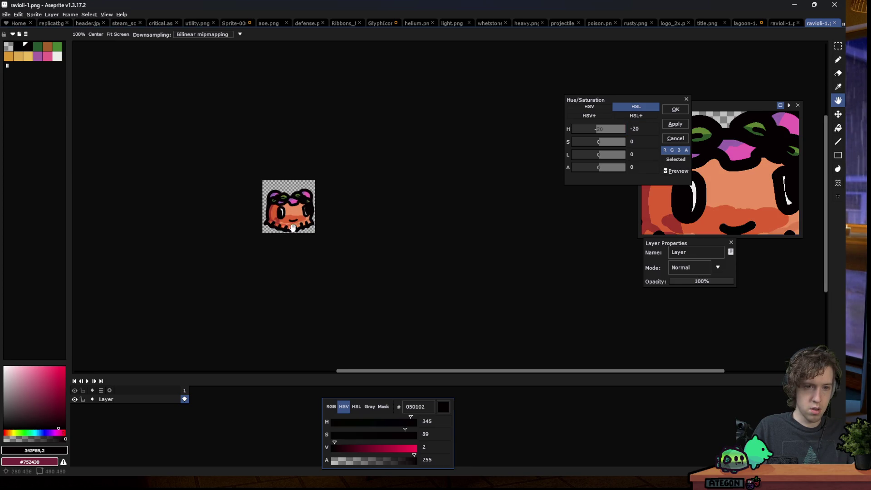
{"action": "left_click", "coordinate": [675, 109]}
{"action": "left_click", "coordinate": [6, 15]}
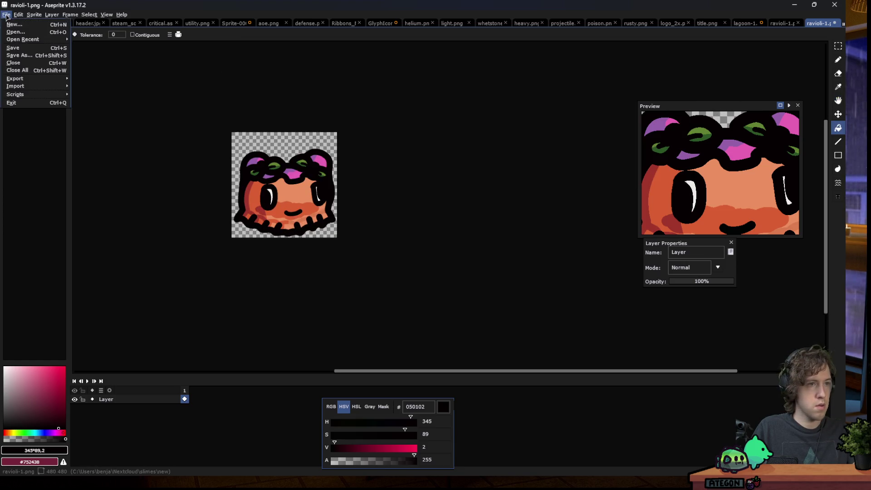
- Save a copy of the orange-red slime as ravioli-2.png
{"action": "left_click", "coordinate": [31, 55]}
{"action": "key", "text": "BackSpace"}
{"action": "key", "text": "BackSpace"}
{"action": "key", "text": "BackSpace"}
{"action": "type", "text": "2.png"}
{"action": "key", "text": "Return"}
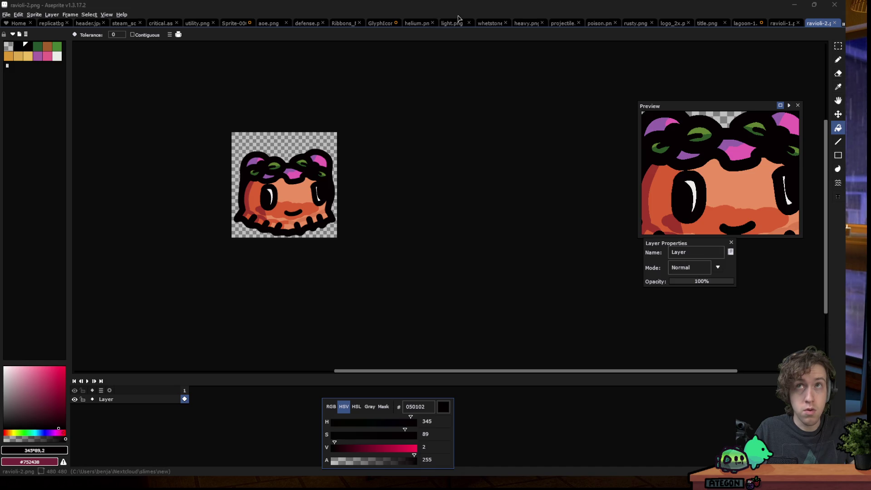
- Undo the hue shift to restore the golden colours and bring up Hue/Saturation again
{"action": "key", "text": "ctrl+v"}
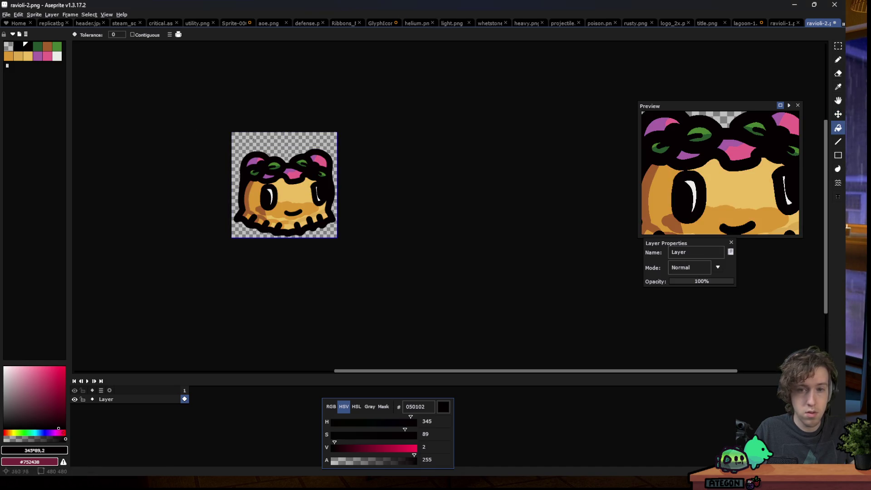
{"action": "left_click", "coordinate": [19, 15]}
{"action": "mouse_move", "coordinate": [91, 179]}
{"action": "left_click", "coordinate": [146, 187]}
- Apply a -40 hue shift to the slime, turning its golden body pinkish red
{"action": "left_click", "coordinate": [652, 129]}
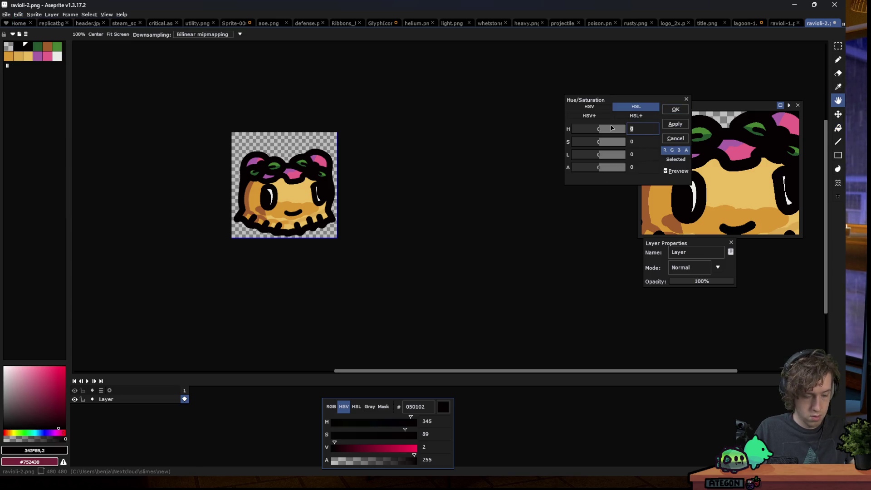
{"action": "type", "text": "30"}
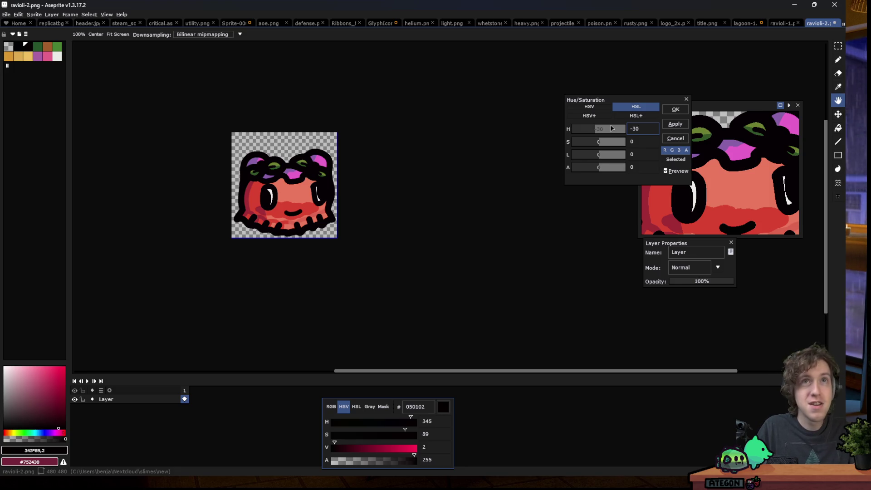
{"action": "key", "text": "BackSpace"}
{"action": "type", "text": "4"}
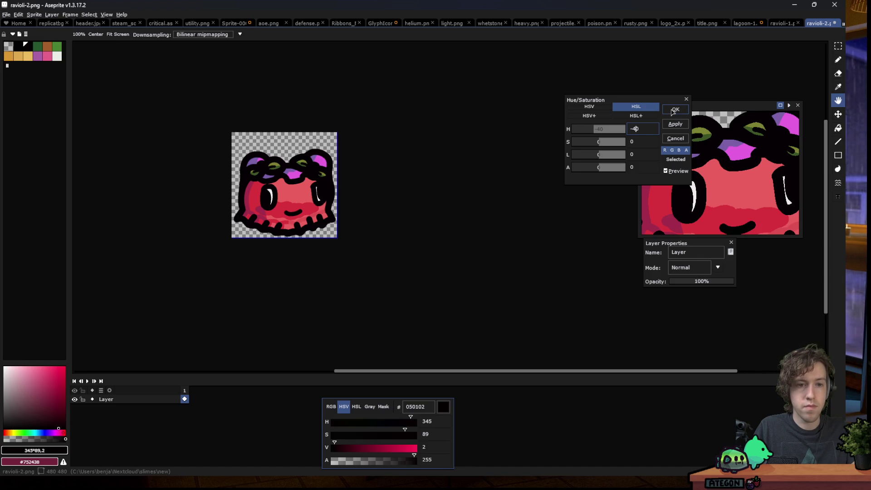
{"action": "left_click", "coordinate": [673, 111]}
{"action": "left_click", "coordinate": [7, 14]}
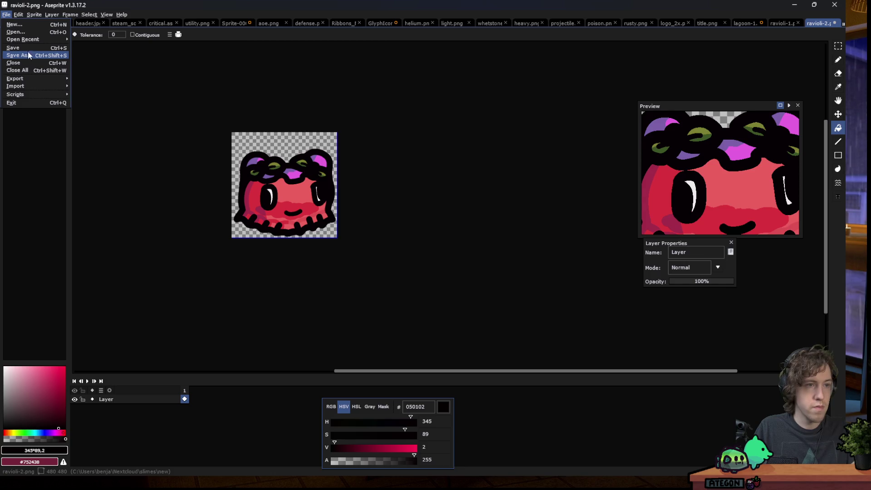
- Save the pink-red slime as a copy named ravioli-3.png
{"action": "left_click", "coordinate": [28, 55]}
{"action": "key", "text": "Right"}
{"action": "key", "text": "BackSpace"}
{"action": "type", "text": "3"}
{"action": "key", "text": "Return"}
- Undo back to the original colours and apply a -10 hue shift for light orange
{"action": "key", "text": "ctrl+z"}
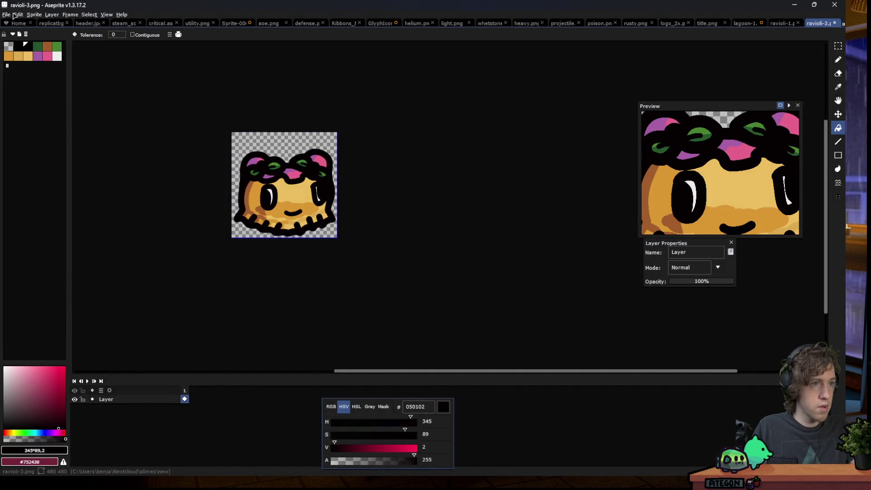
{"action": "left_click", "coordinate": [17, 14]}
{"action": "mouse_move", "coordinate": [68, 174]}
{"action": "left_click", "coordinate": [150, 183]}
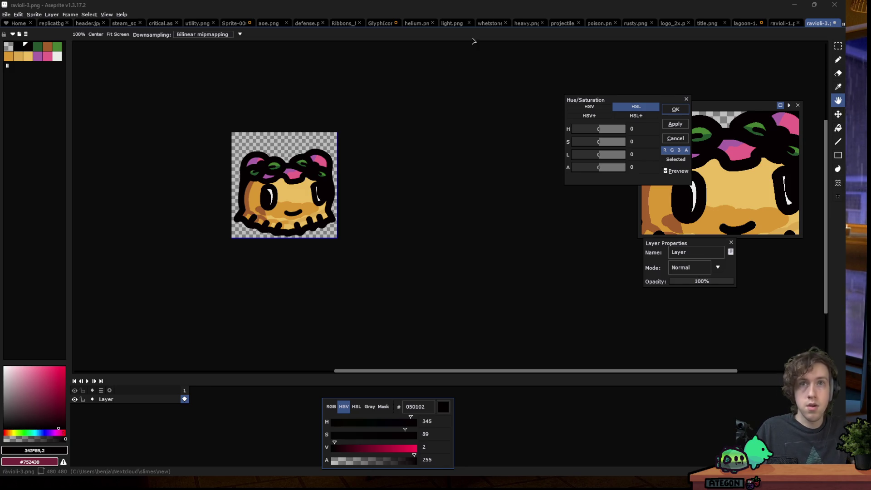
{"action": "left_click", "coordinate": [647, 131]}
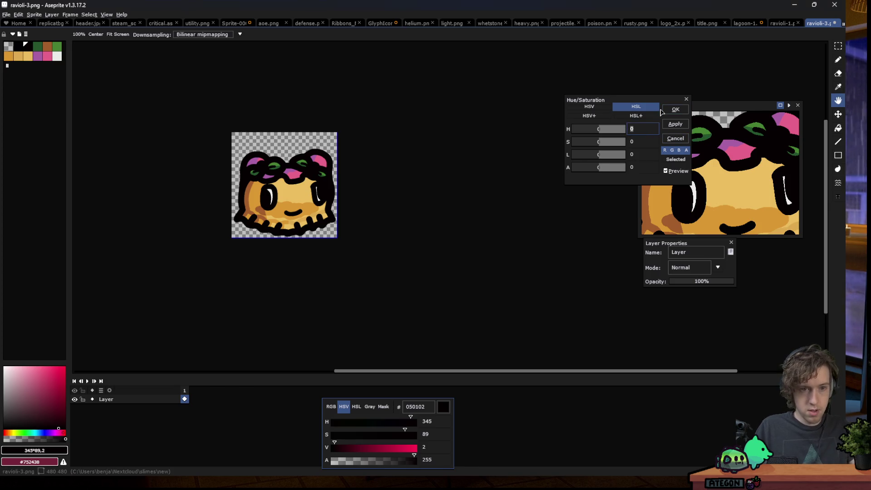
{"action": "type", "text": "1"}
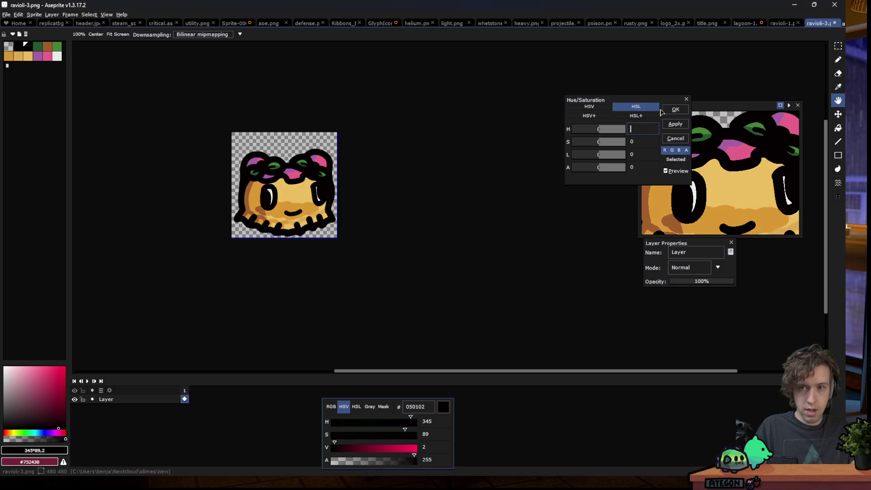
{"action": "type", "text": "0"}
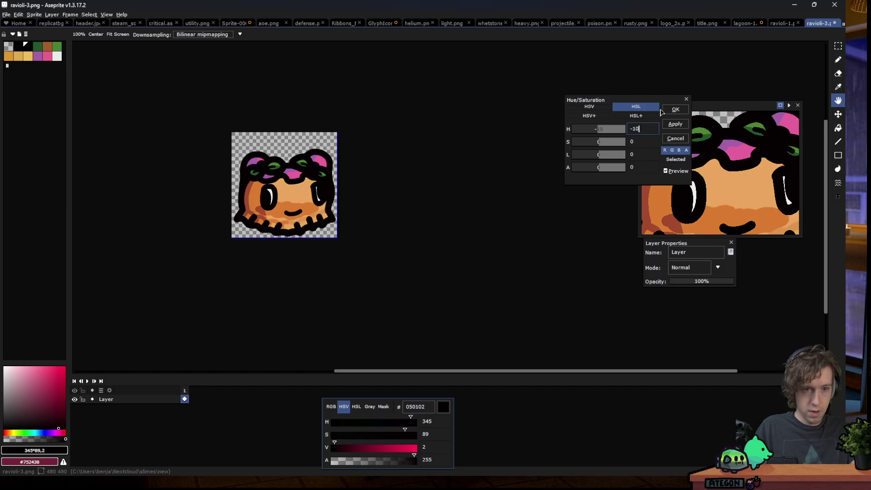
{"action": "left_click", "coordinate": [663, 111]}
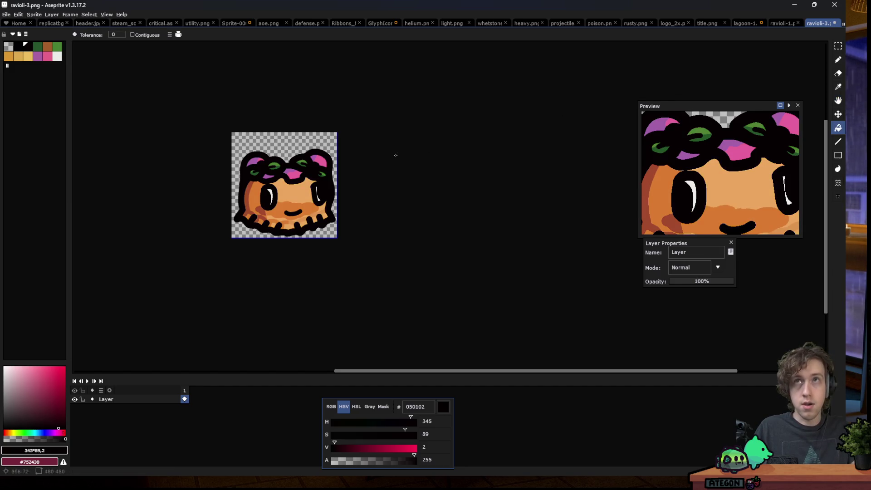
{"action": "key", "text": "w"}
{"action": "scroll", "coordinate": [291, 161], "scroll_direction": "up", "scroll_amount": 5}
- Reselect the pink and purple flower petals and add the green leaves to the selection
{"action": "key", "text": "ctrl+shift+d"}
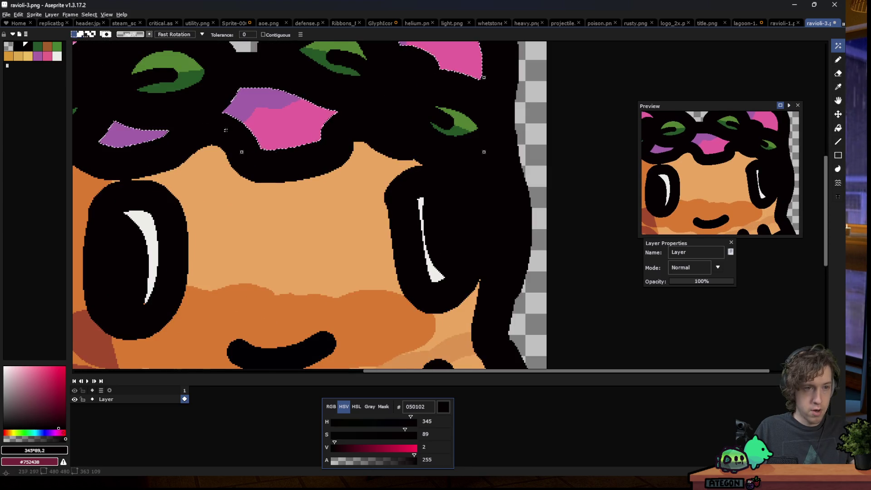
{"action": "scroll", "coordinate": [141, 131], "scroll_direction": "down", "scroll_amount": 2}
{"action": "left_click", "coordinate": [142, 131], "text": "shift"}
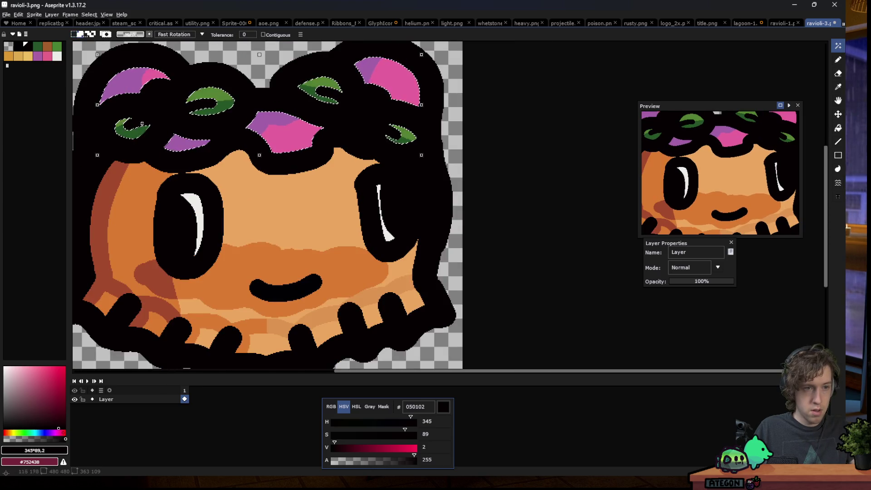
{"action": "scroll", "coordinate": [142, 131], "scroll_direction": "down", "scroll_amount": 2}
{"action": "left_click", "coordinate": [18, 14]}
{"action": "mouse_move", "coordinate": [54, 169]}
{"action": "left_click", "coordinate": [150, 190]}
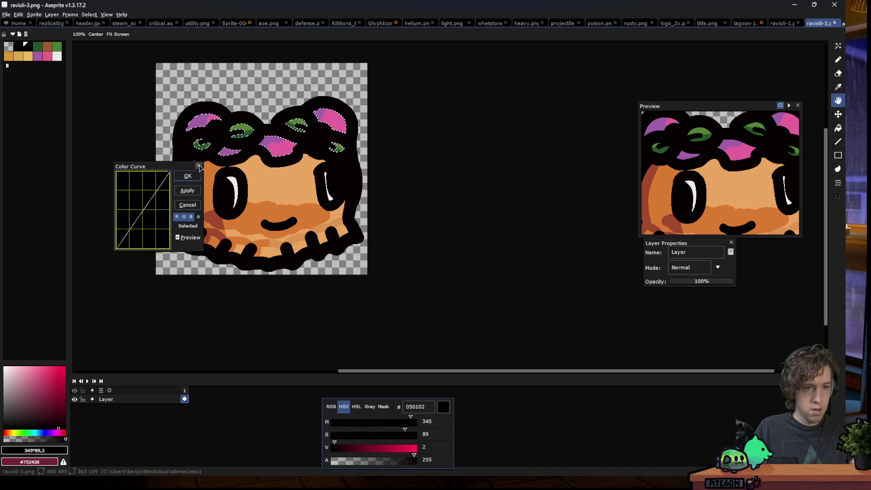
{"action": "key", "text": "Escape"}
- Apply a trial Hue/Saturation change (hue about -37, higher saturation) to the flowers and leaves
{"action": "left_click", "coordinate": [19, 14]}
{"action": "mouse_move", "coordinate": [54, 178]}
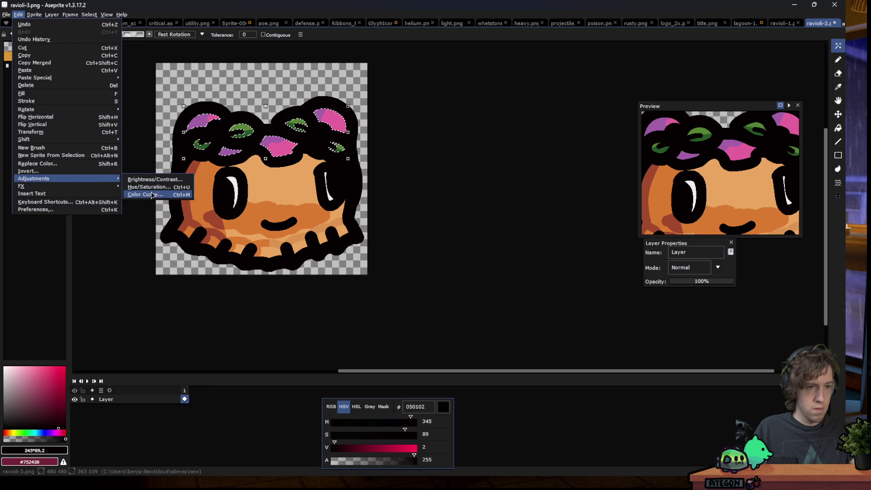
{"action": "left_click", "coordinate": [145, 184]}
{"action": "left_click", "coordinate": [642, 129]}
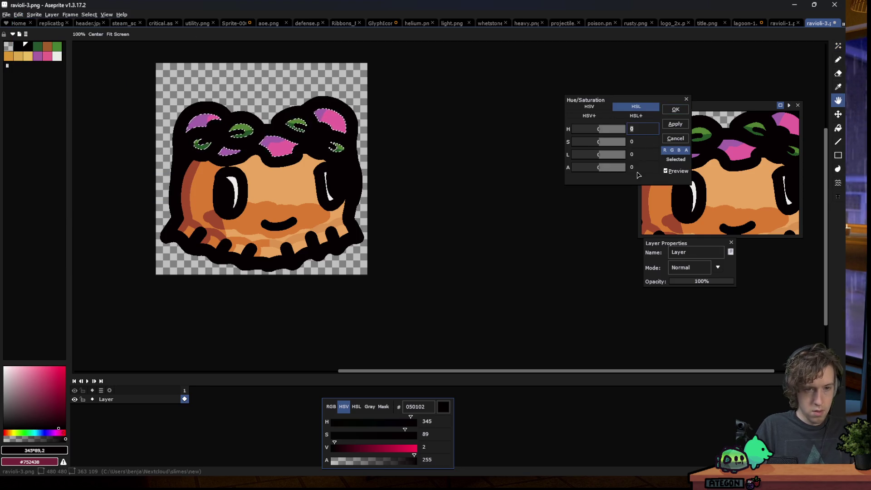
{"action": "type", "text": "40"}
{"action": "scroll", "coordinate": [396, 164], "scroll_direction": "down", "scroll_amount": 3}
{"action": "scroll", "coordinate": [397, 167], "scroll_direction": "up", "scroll_amount": 3}
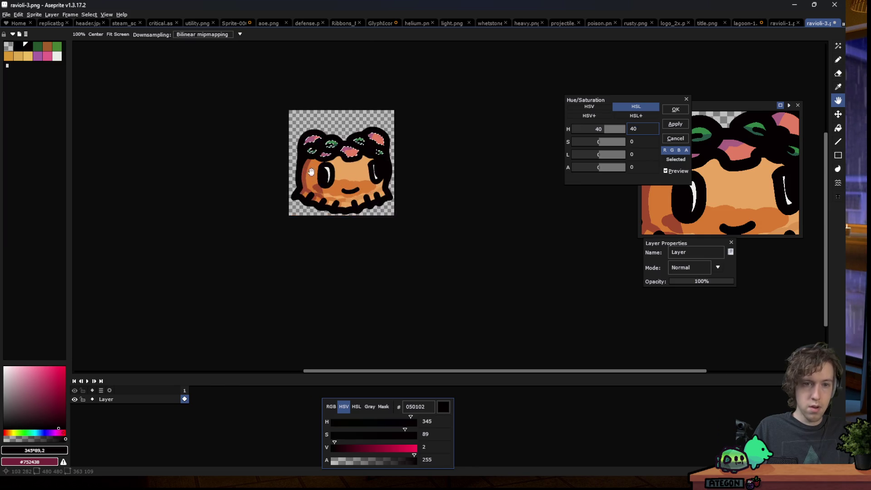
{"action": "key", "text": "BackSpace"}
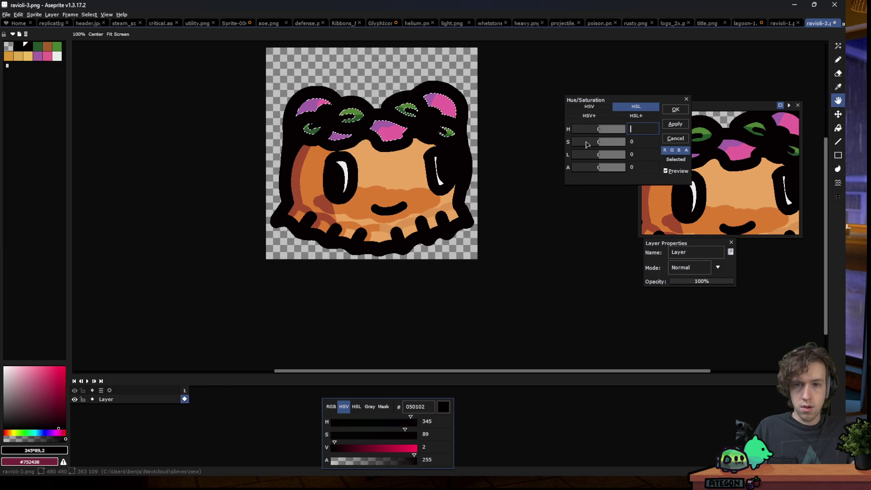
{"action": "left_click_drag", "start_coordinate": [607, 133], "coordinate": [595, 135]}
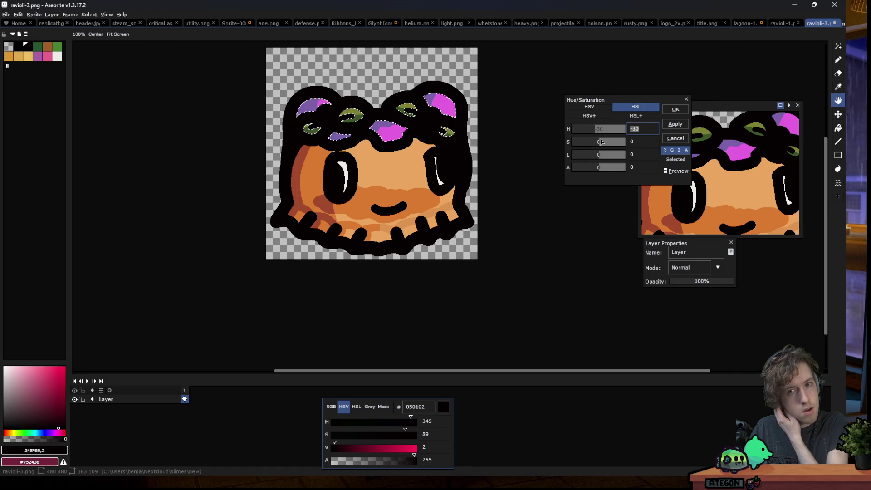
{"action": "mouse_move", "coordinate": [600, 145]}
{"action": "left_mouse_down"}
{"action": "mouse_move", "coordinate": [610, 146]}
{"action": "mouse_move", "coordinate": [597, 157]}
{"action": "left_mouse_up"}
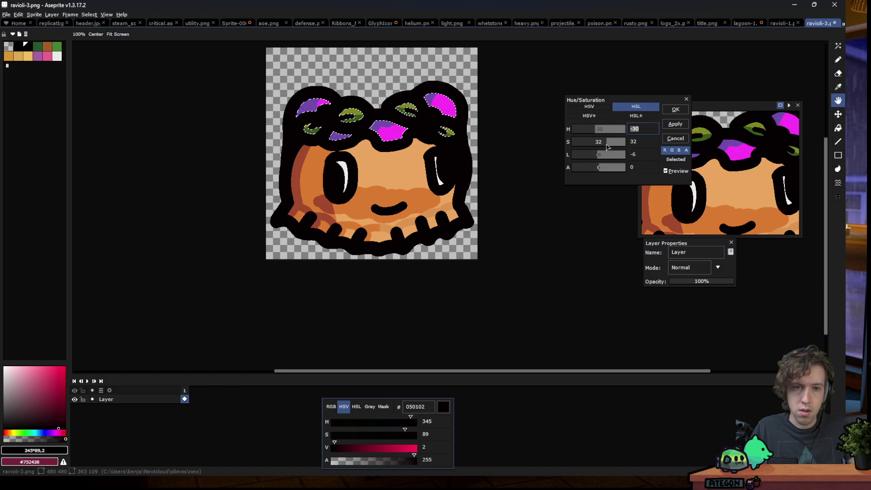
{"action": "left_click", "coordinate": [672, 111]}
- Undo the trial flower and leaf recolour, then select the pink flower patches
{"action": "key", "text": "m"}
{"action": "scroll", "coordinate": [279, 166], "scroll_direction": "down", "scroll_amount": 3}
{"action": "scroll", "coordinate": [273, 171], "scroll_direction": "down", "scroll_amount": 2}
{"action": "scroll", "coordinate": [322, 182], "scroll_direction": "up", "scroll_amount": 2}
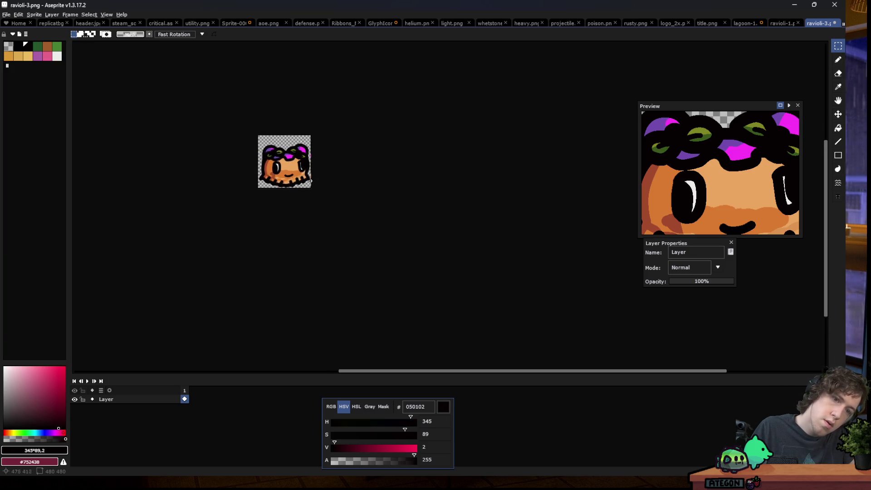
{"action": "scroll", "coordinate": [297, 186], "scroll_direction": "down", "scroll_amount": 4}
{"action": "scroll", "coordinate": [295, 189], "scroll_direction": "up", "scroll_amount": 2}
{"action": "scroll", "coordinate": [291, 178], "scroll_direction": "up", "scroll_amount": 3}
{"action": "key", "text": "ctrl+z"}
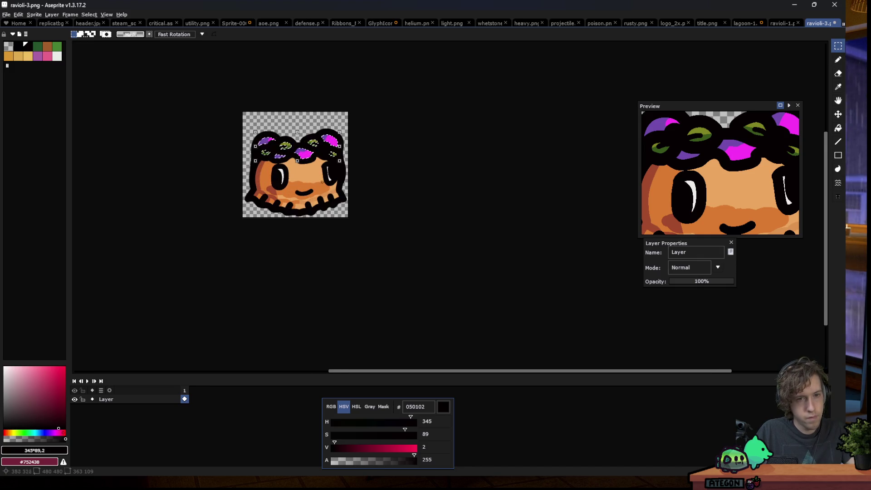
{"action": "scroll", "coordinate": [276, 162], "scroll_direction": "up", "scroll_amount": 2}
{"action": "scroll", "coordinate": [265, 161], "scroll_direction": "down", "scroll_amount": 1}
{"action": "scroll", "coordinate": [267, 159], "scroll_direction": "down", "scroll_amount": 1}
{"action": "scroll", "coordinate": [309, 199], "scroll_direction": "down", "scroll_amount": 3}
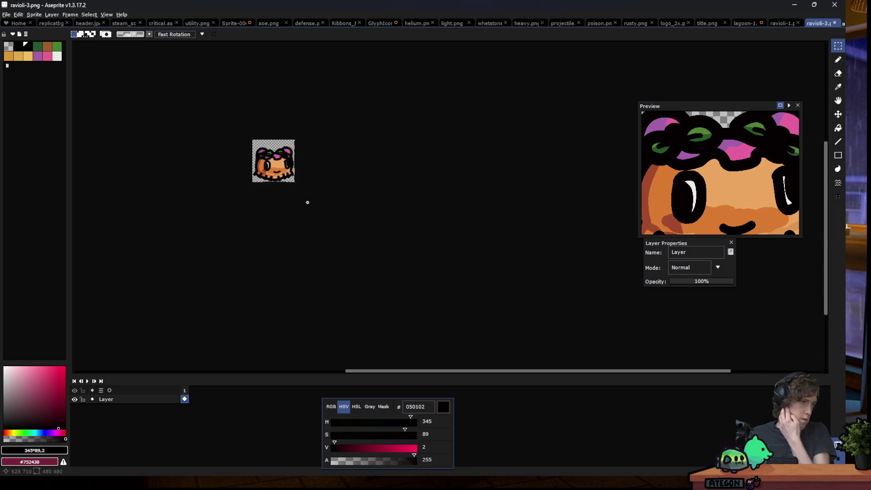
{"action": "scroll", "coordinate": [234, 190], "scroll_direction": "up", "scroll_amount": 3}
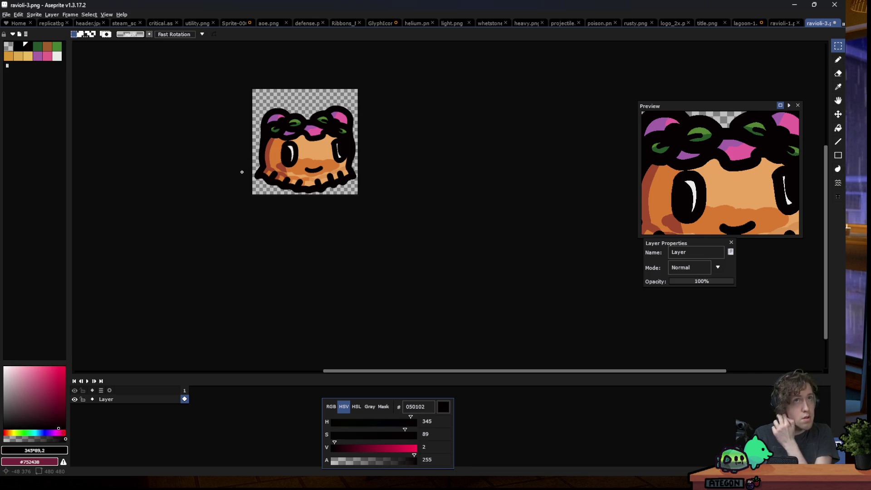
{"action": "left_click", "coordinate": [312, 131]}
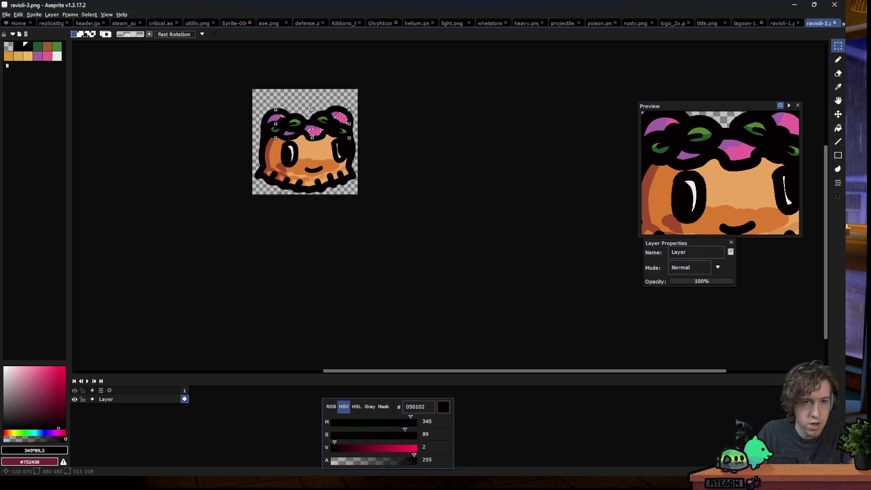
- Undo to the original colours, then apply saturation 24 and lightness 13 via Hue/Saturation
{"action": "key", "text": "ctrl+z"}
{"action": "left_click", "coordinate": [18, 14]}
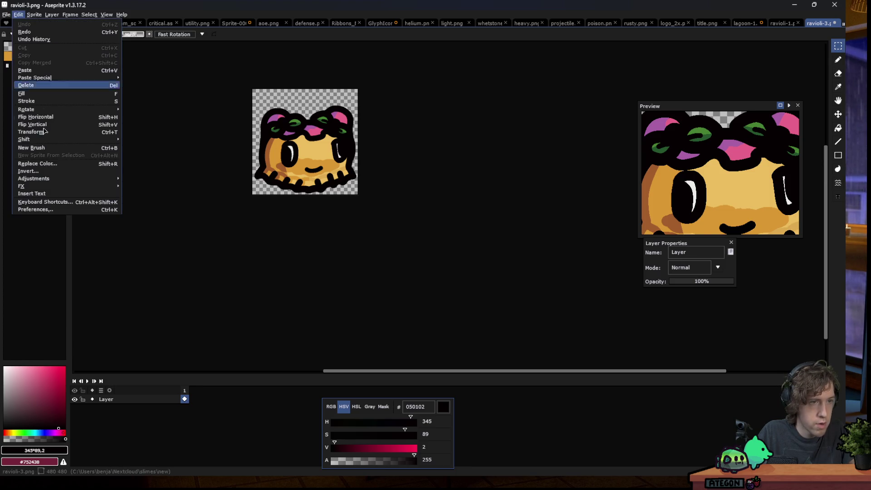
{"action": "mouse_move", "coordinate": [81, 178]}
{"action": "left_click", "coordinate": [150, 187]}
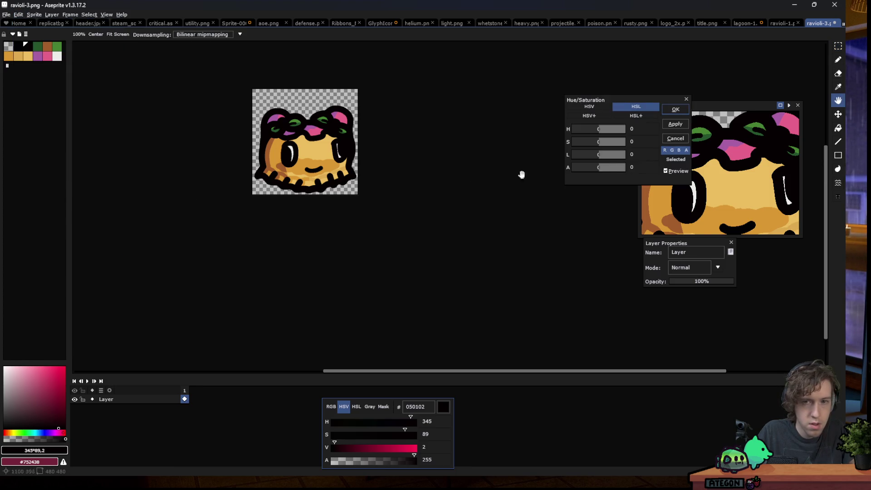
{"action": "left_click_drag", "start_coordinate": [599, 155], "coordinate": [601, 158]}
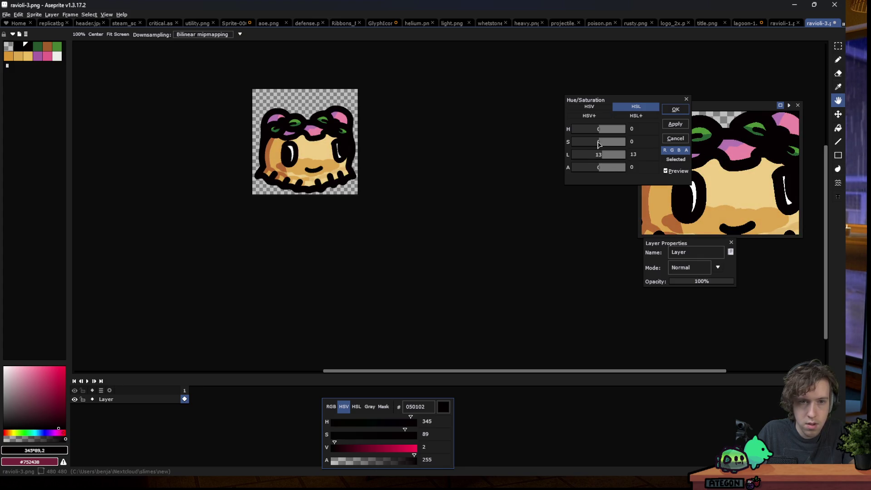
{"action": "left_click_drag", "start_coordinate": [601, 145], "coordinate": [605, 146]}
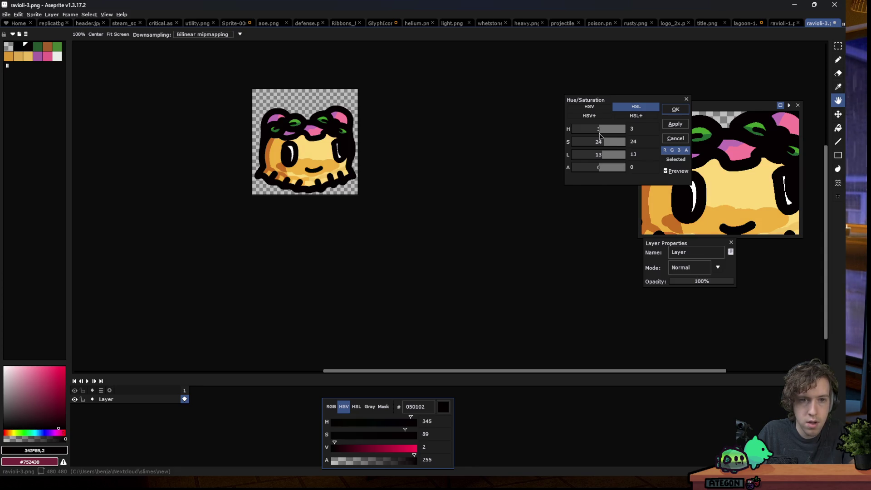
{"action": "left_click", "coordinate": [675, 171]}
{"action": "left_click", "coordinate": [676, 171]}
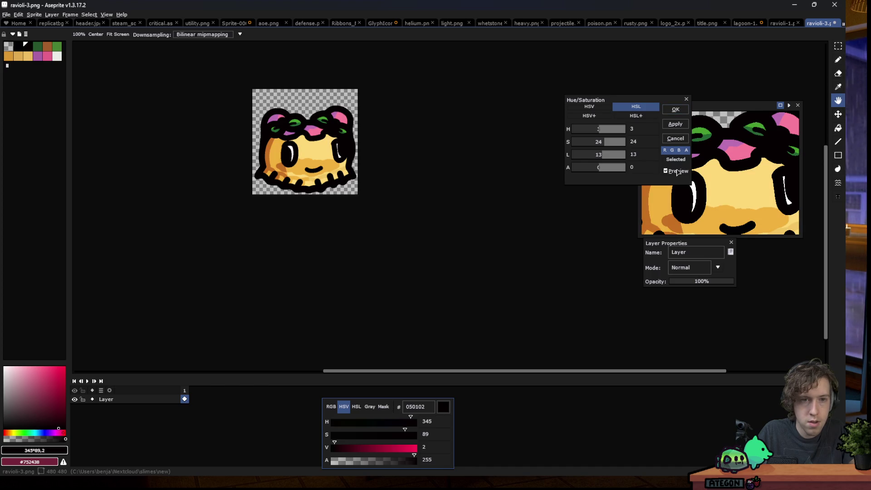
{"action": "left_click", "coordinate": [675, 109]}
{"action": "key", "text": "w"}
{"action": "scroll", "coordinate": [295, 99], "scroll_direction": "up", "scroll_amount": 5}
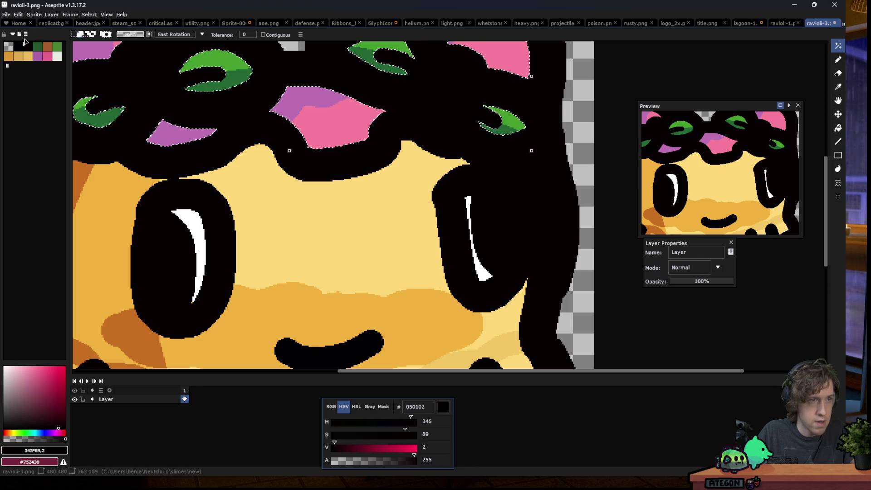
- Apply a -40 hue shift to the selected flowers and leaves, then deselect
{"action": "left_click", "coordinate": [23, 13]}
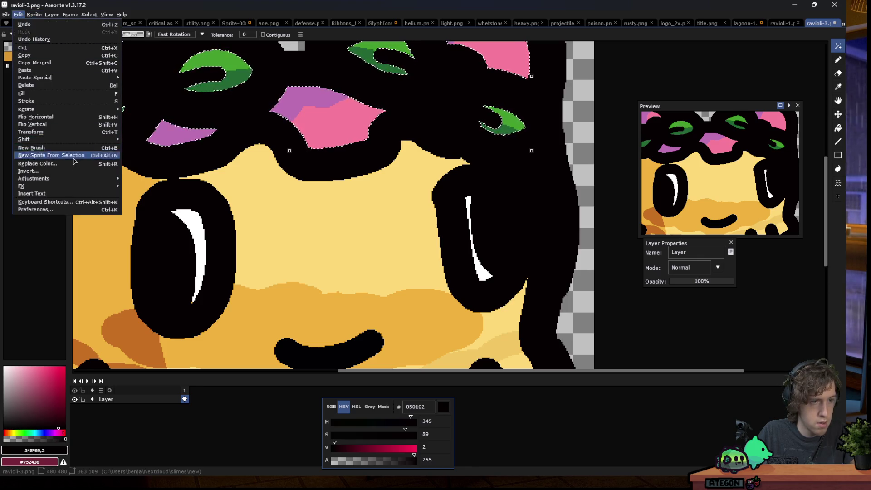
{"action": "left_click", "coordinate": [145, 186]}
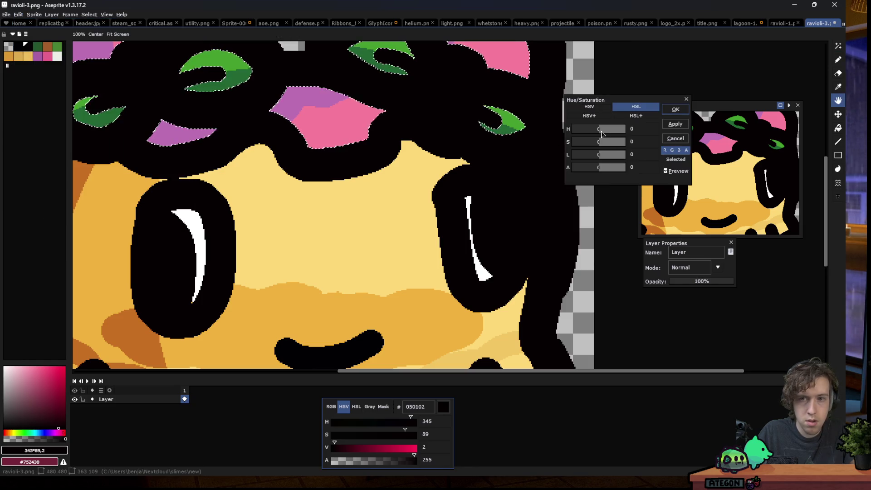
{"action": "left_click_drag", "start_coordinate": [598, 129], "coordinate": [593, 130]}
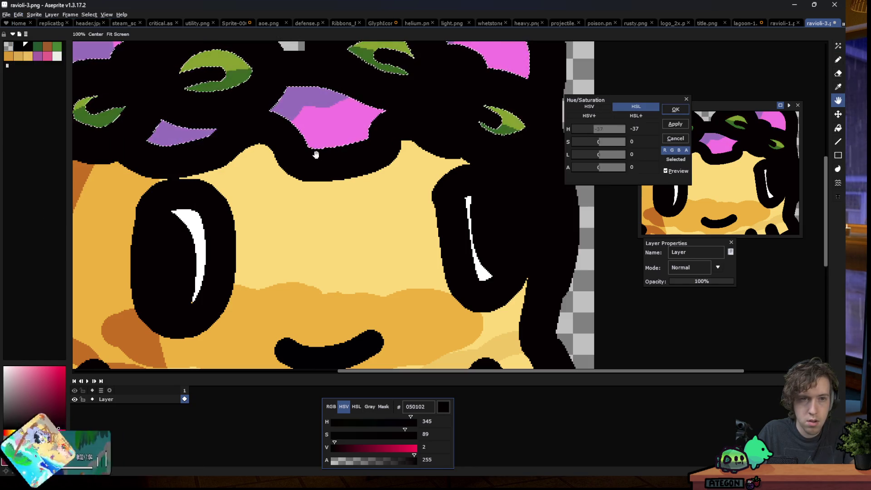
{"action": "scroll", "coordinate": [472, 150], "scroll_direction": "down", "scroll_amount": 5}
{"action": "left_click_drag", "start_coordinate": [595, 129], "coordinate": [594, 130]}
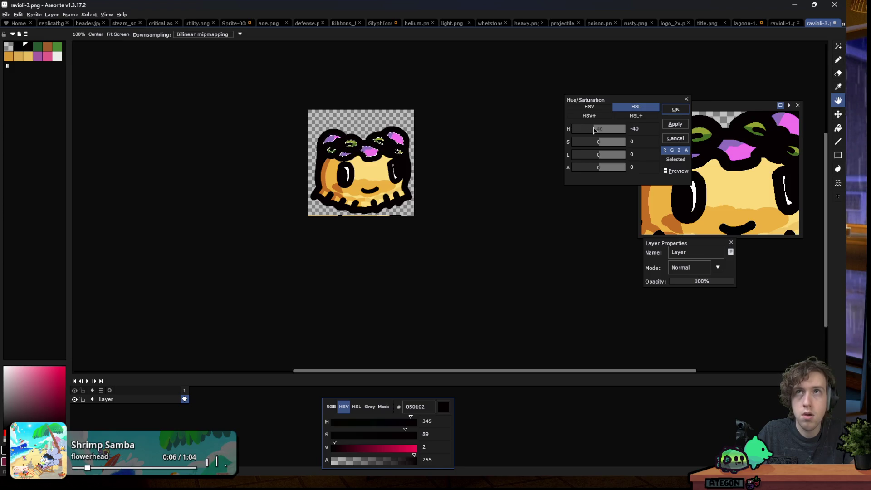
{"action": "left_click", "coordinate": [675, 109]}
{"action": "key", "text": "w"}
{"action": "key", "text": "m"}
{"action": "key", "text": "ctrl+d"}
{"action": "scroll", "coordinate": [346, 224], "scroll_direction": "down", "scroll_amount": 2}
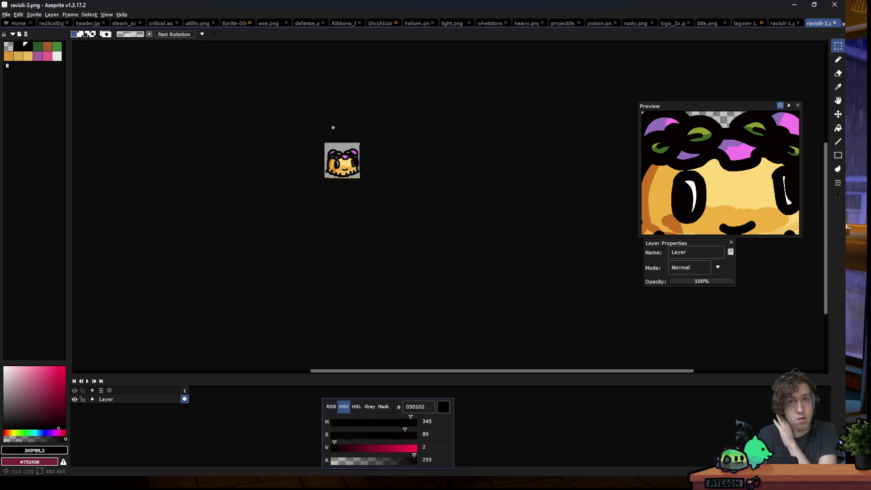
{"action": "scroll", "coordinate": [340, 136], "scroll_direction": "up", "scroll_amount": 5}
- Select the olive leaves and raise their saturation and lightness for a livelier green
{"action": "key", "text": "w"}
{"action": "left_click", "coordinate": [392, 174]}
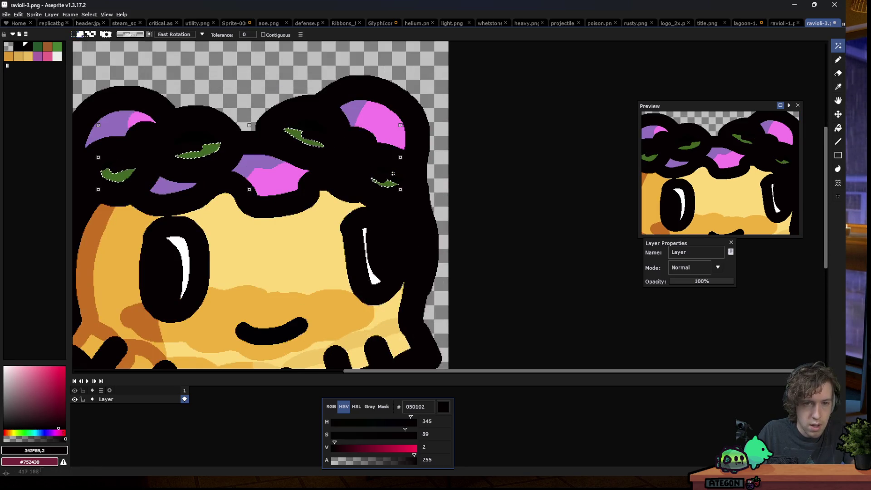
{"action": "left_click", "coordinate": [18, 14]}
{"action": "mouse_move", "coordinate": [109, 178]}
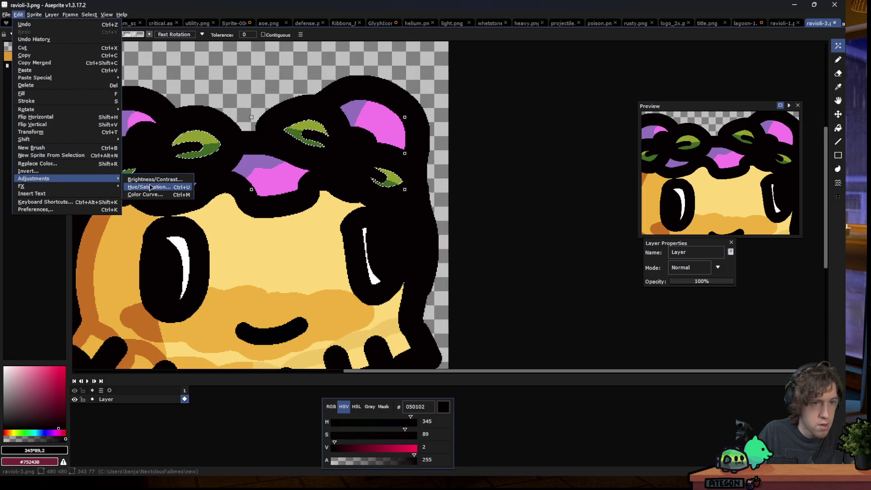
{"action": "left_click", "coordinate": [150, 187]}
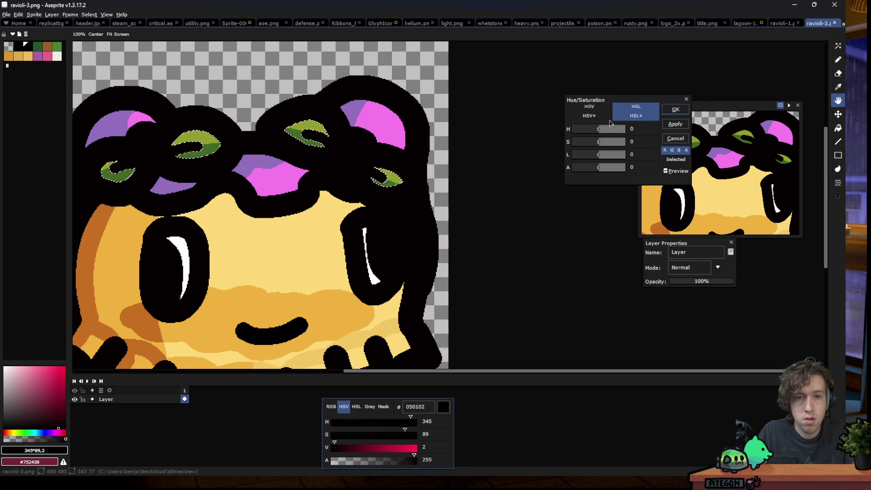
{"action": "left_click", "coordinate": [600, 143]}
{"action": "mouse_move", "coordinate": [600, 144]}
{"action": "left_mouse_down"}
{"action": "mouse_move", "coordinate": [601, 159]}
{"action": "mouse_move", "coordinate": [601, 147]}
{"action": "left_mouse_up"}
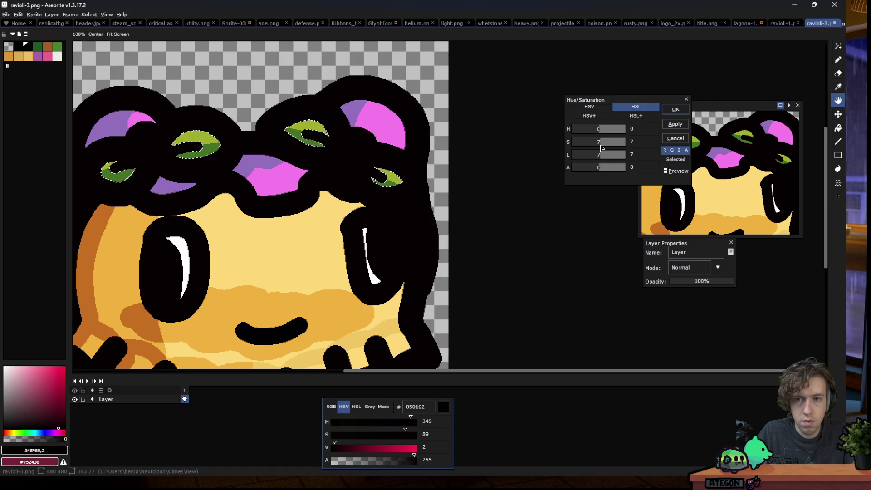
{"action": "key", "text": "Return"}
{"action": "scroll", "coordinate": [522, 147], "scroll_direction": "down", "scroll_amount": 6}
{"action": "scroll", "coordinate": [249, 148], "scroll_direction": "down", "scroll_amount": 1}
{"action": "scroll", "coordinate": [445, 152], "scroll_direction": "up", "scroll_amount": 1}
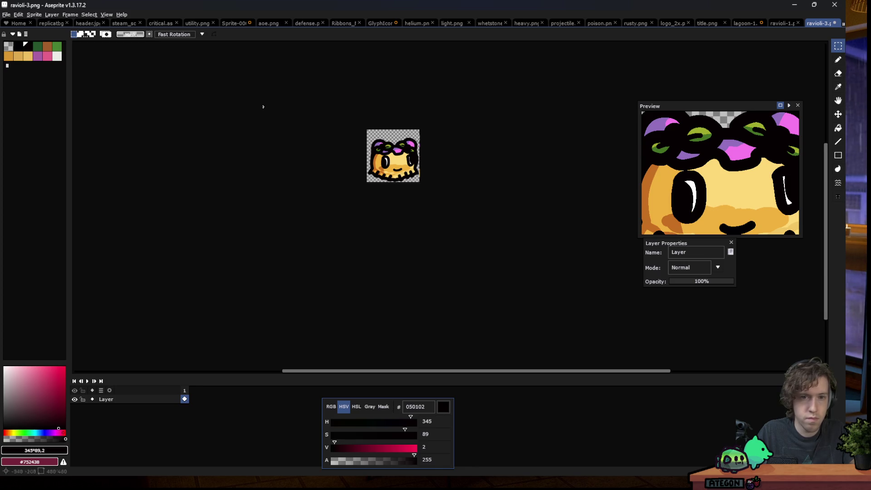
- Save this purple-crowned variant as ravioli-4.png
{"action": "left_click", "coordinate": [6, 15]}
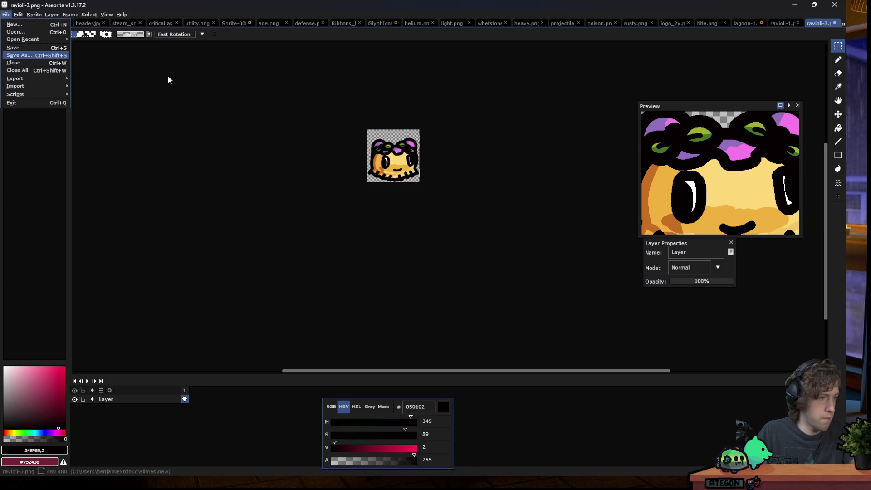
{"action": "key", "text": "Return"}
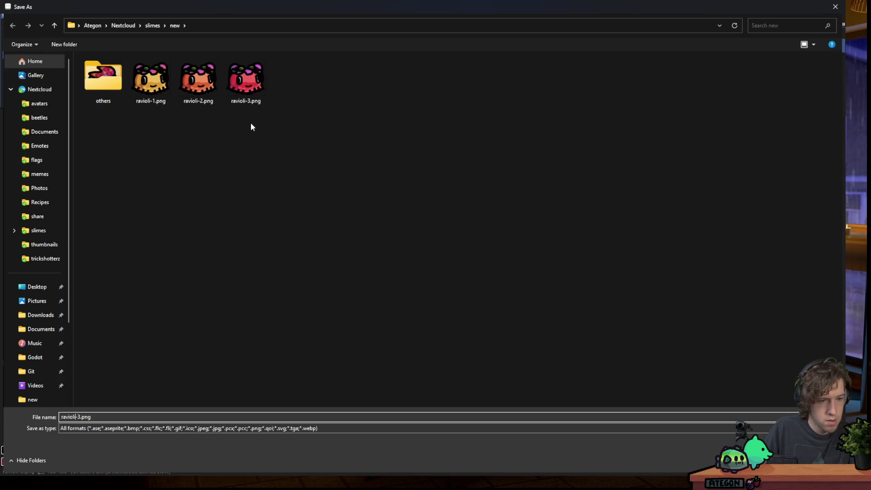
{"action": "key", "text": "Delete"}
{"action": "type", "text": "4"}
{"action": "key", "text": "Return"}
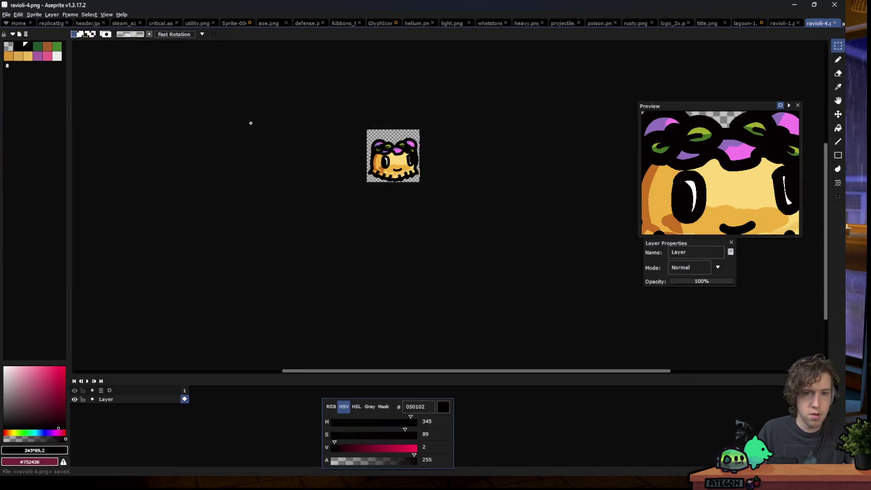
{"action": "left_click", "coordinate": [410, 145]}
- Undo the last two colour changes and apply a -10 hue shift to the slime
{"action": "key", "text": "ctrl+z"}
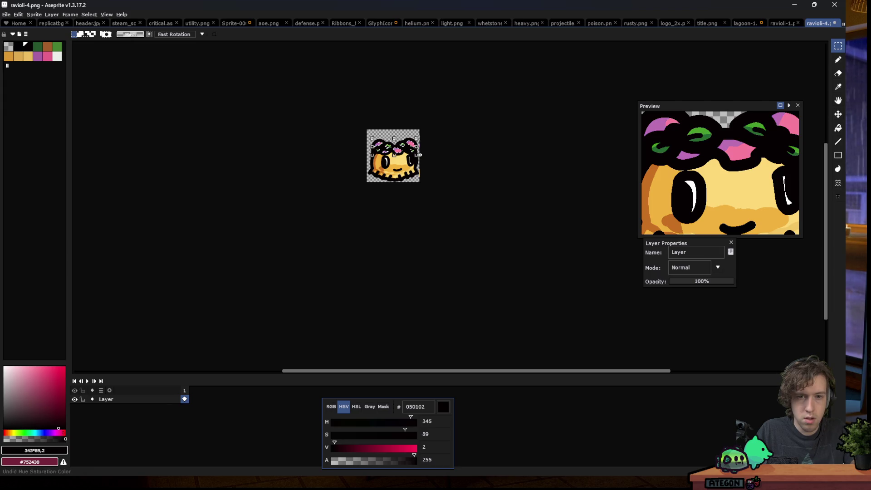
{"action": "key", "text": "ctrl+z"}
{"action": "key", "text": "ctrl+z"}
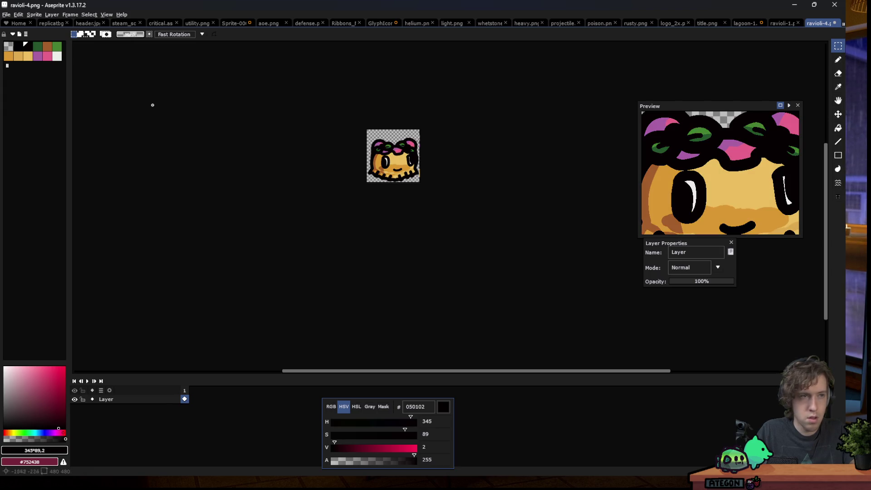
{"action": "left_click", "coordinate": [19, 15]}
{"action": "mouse_move", "coordinate": [54, 177]}
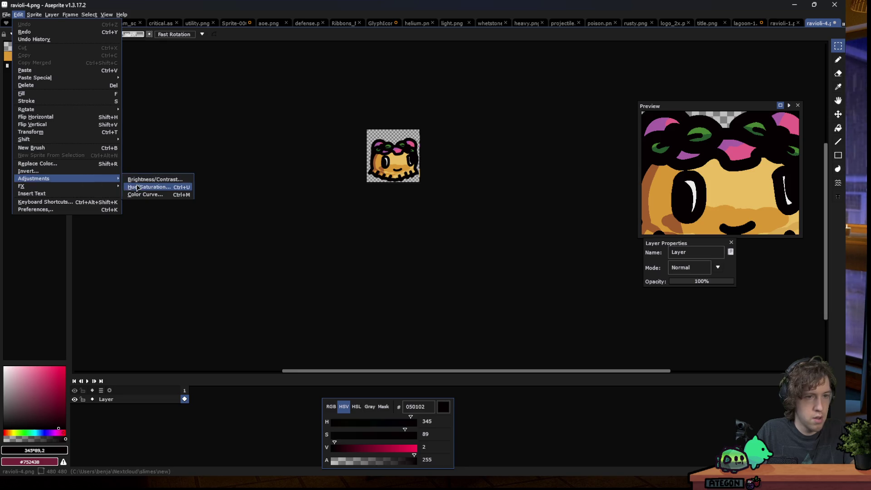
{"action": "left_click", "coordinate": [136, 186]}
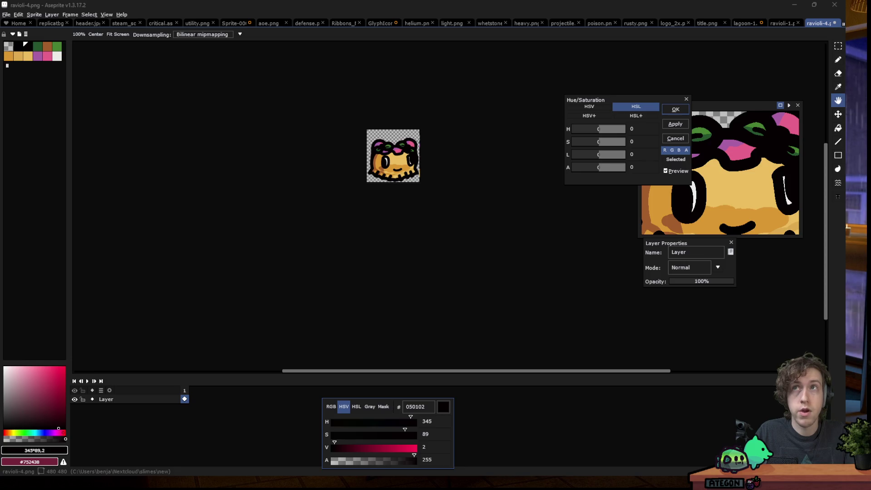
{"action": "left_click", "coordinate": [655, 132]}
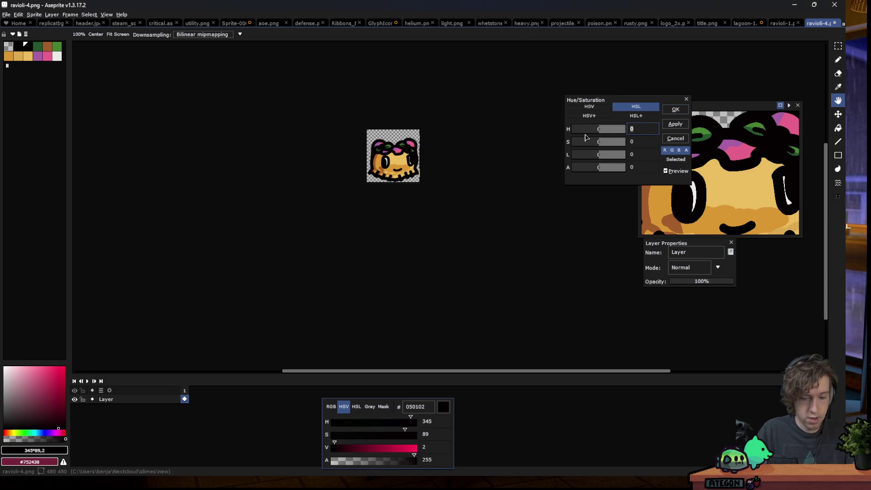
{"action": "type", "text": "-10"}
{"action": "left_click", "coordinate": [671, 171]}
{"action": "left_click", "coordinate": [671, 171]}
{"action": "left_click", "coordinate": [676, 109]}
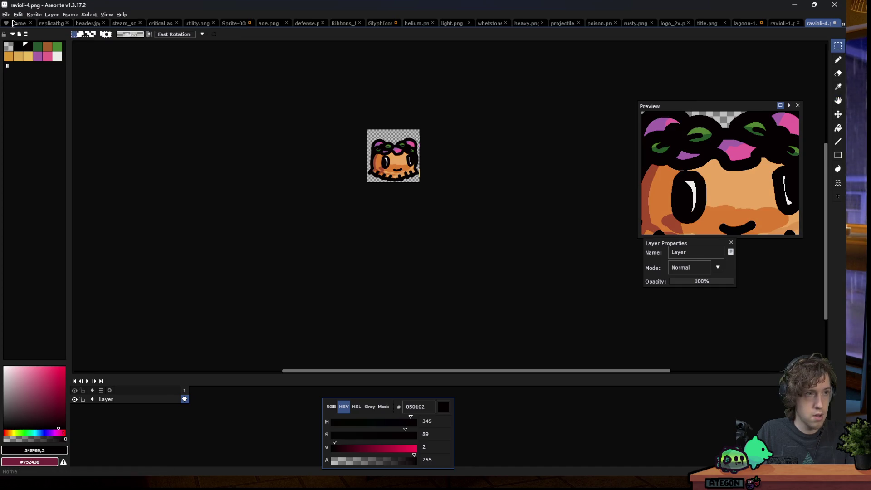
- Save the orange slime as ravioli-5.png
{"action": "left_click", "coordinate": [9, 15]}
{"action": "left_click", "coordinate": [40, 58]}
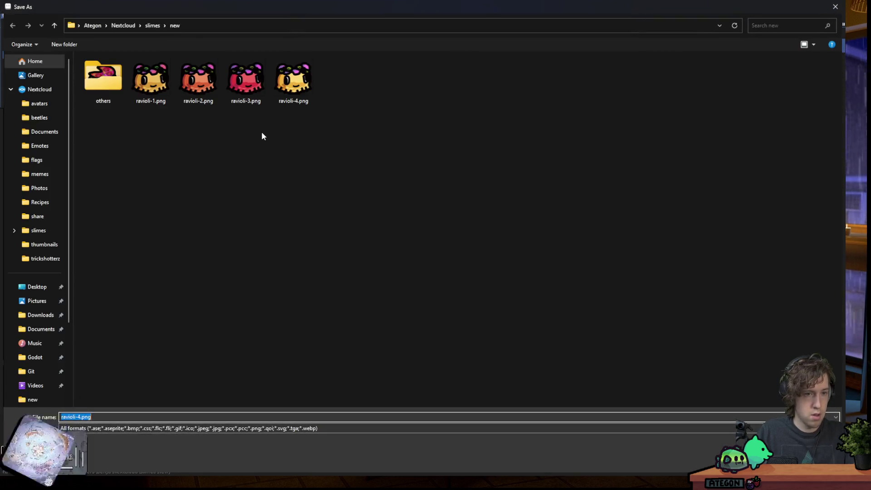
{"action": "key", "text": "BackSpace"}
{"action": "type", "text": "5"}
{"action": "key", "text": "Return"}
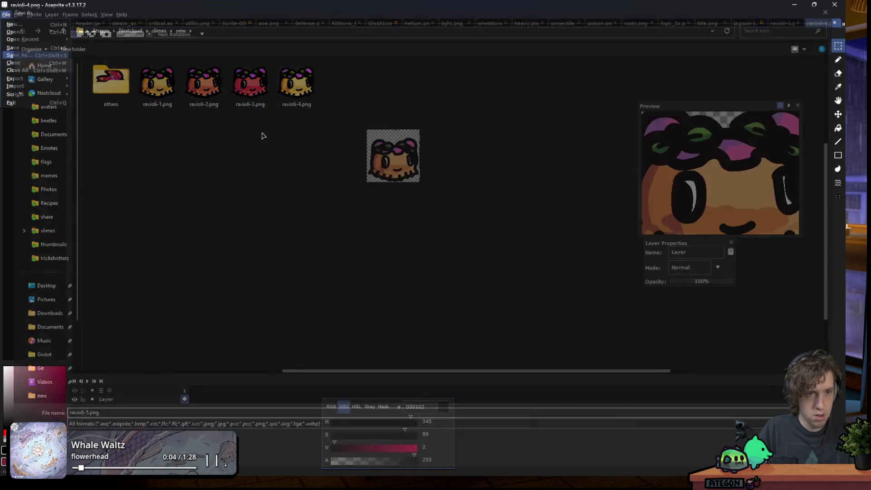
- Bring up the Open dialog showing the slimes/new folder with ravioli-1 to ravioli-5
{"action": "left_click", "coordinate": [9, 14]}
{"action": "key", "text": "Return"}
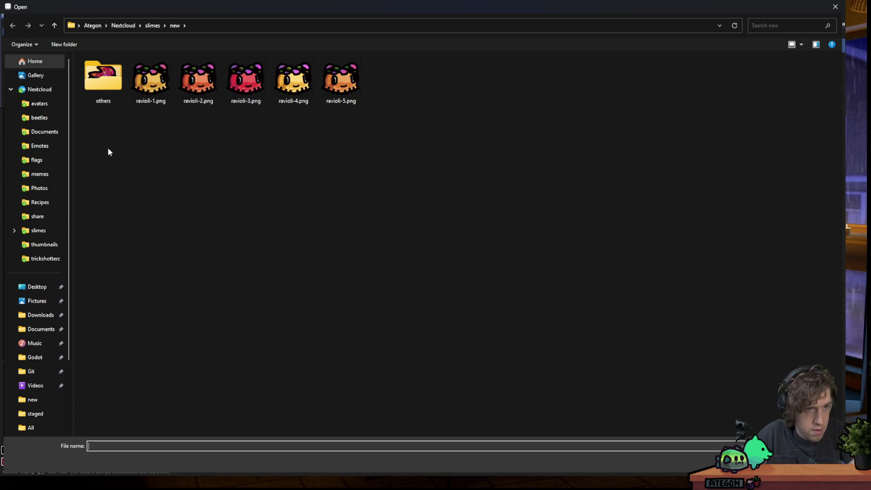
{"action": "key", "text": "super+shift+s"}
{"action": "mouse_move", "coordinate": [128, 55]}
{"action": "left_mouse_down"}
{"action": "mouse_move", "coordinate": [371, 146]}
{"action": "mouse_move", "coordinate": [369, 108]}
{"action": "left_mouse_up"}
{"action": "left_click", "coordinate": [298, 464]}
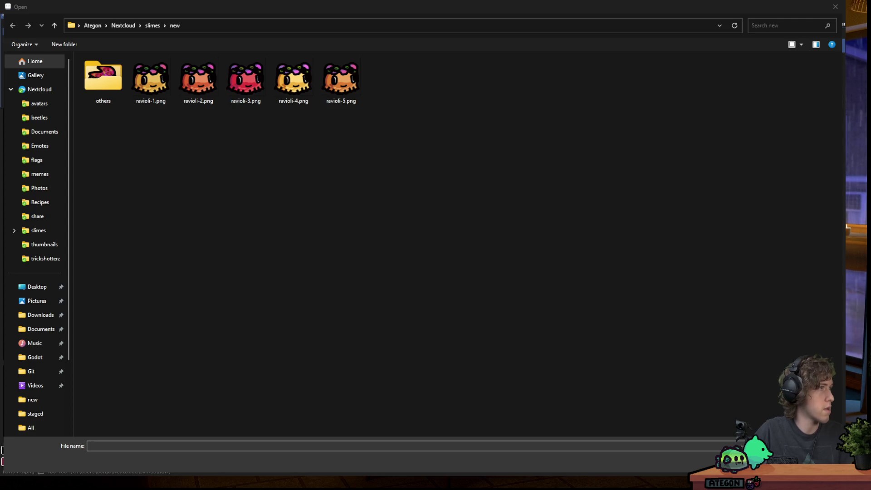
{"action": "left_click", "coordinate": [228, 240]}
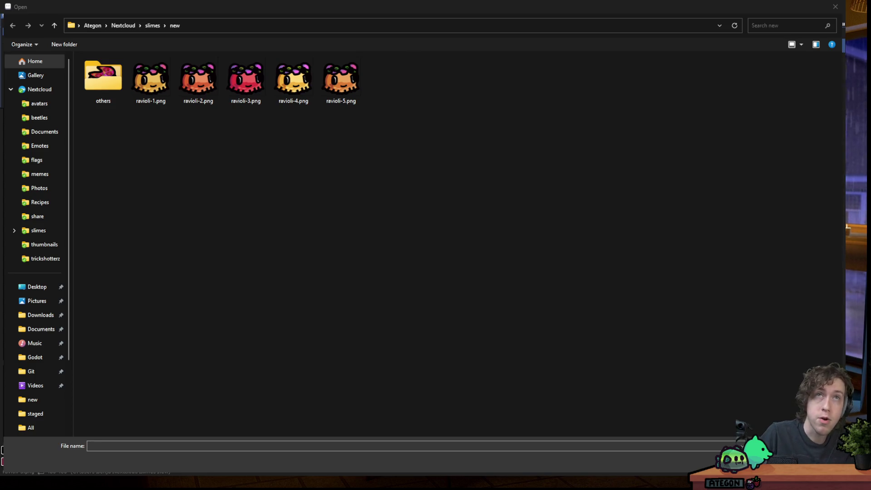
{"action": "mouse_move", "coordinate": [321, 481]}
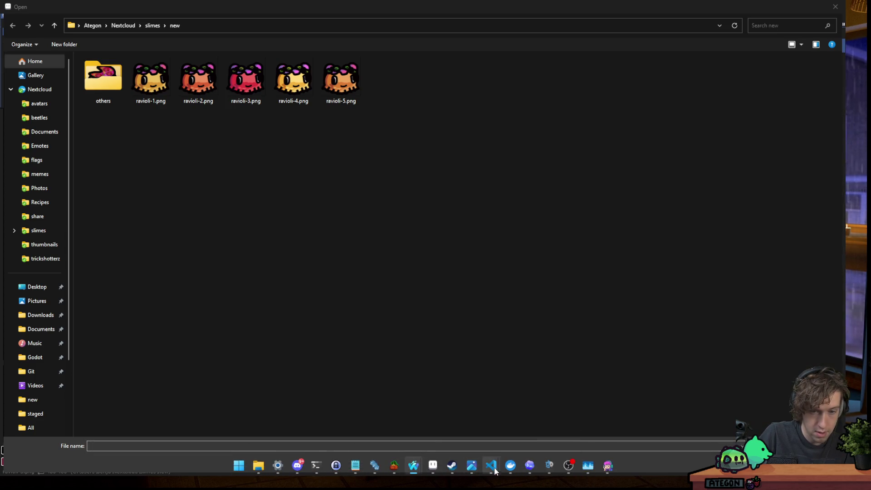
{"action": "mouse_move", "coordinate": [489, 469]}
{"action": "left_click", "coordinate": [537, 413]}
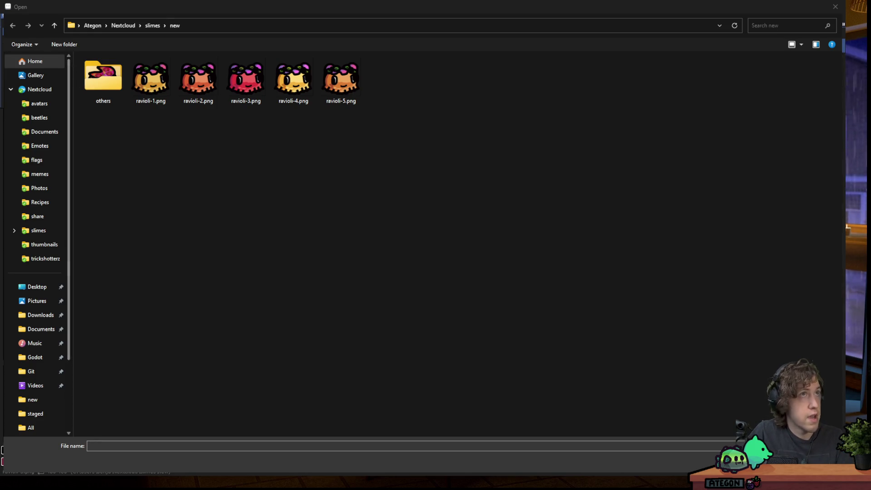
{"action": "mouse_move", "coordinate": [308, 489]}
{"action": "mouse_move", "coordinate": [316, 465]}
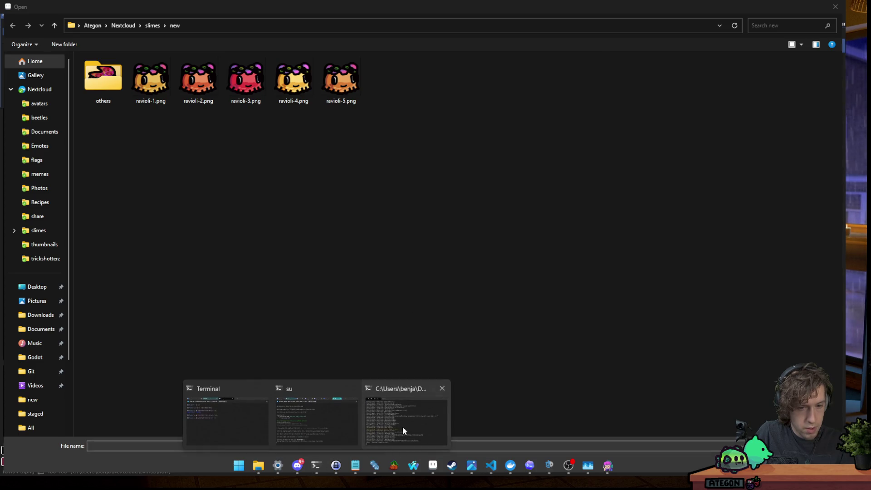
{"action": "left_click", "coordinate": [401, 426]}
{"action": "key", "text": "alt+Tab"}
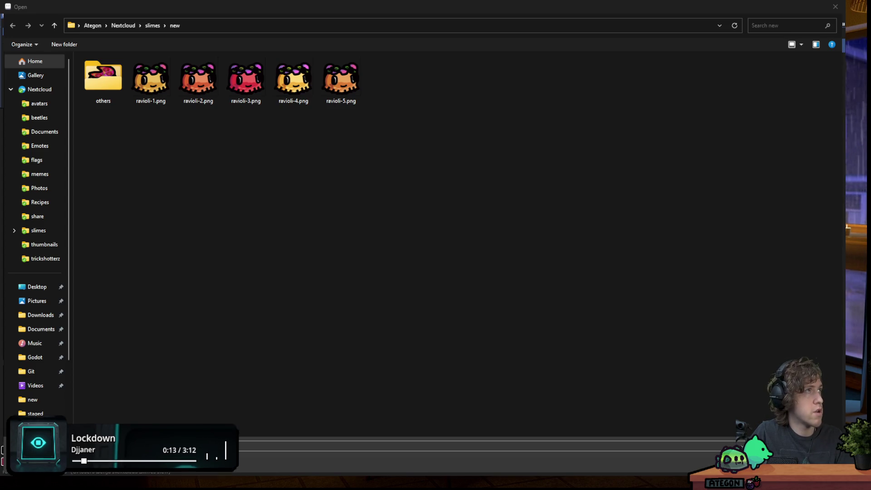
{"action": "left_click", "coordinate": [151, 90]}
- Select ravioli-1.png through ravioli-5.png and open all five, then switch to the browser
{"action": "left_click", "coordinate": [340, 80], "text": "shift"}
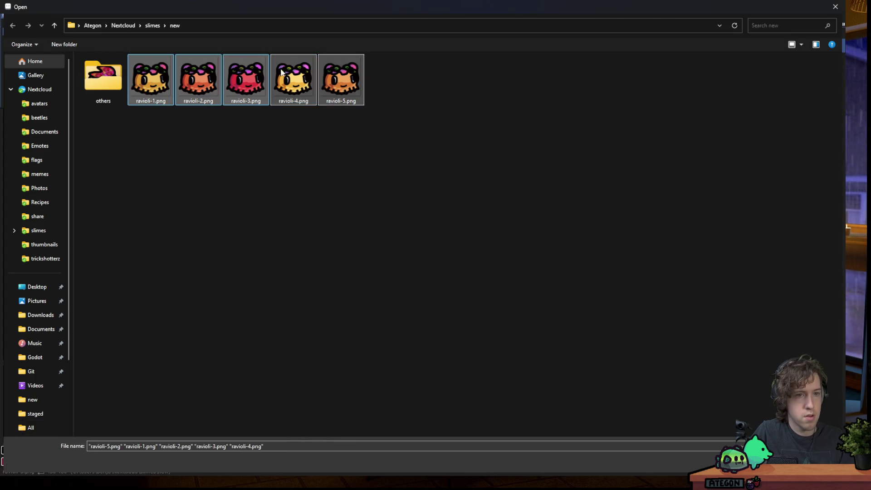
{"action": "key", "text": "Return"}
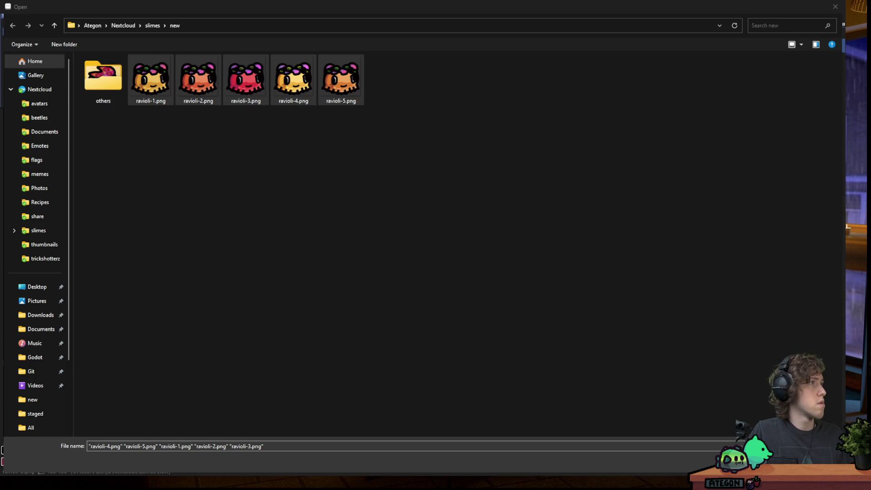
{"action": "left_click", "coordinate": [325, 7]}
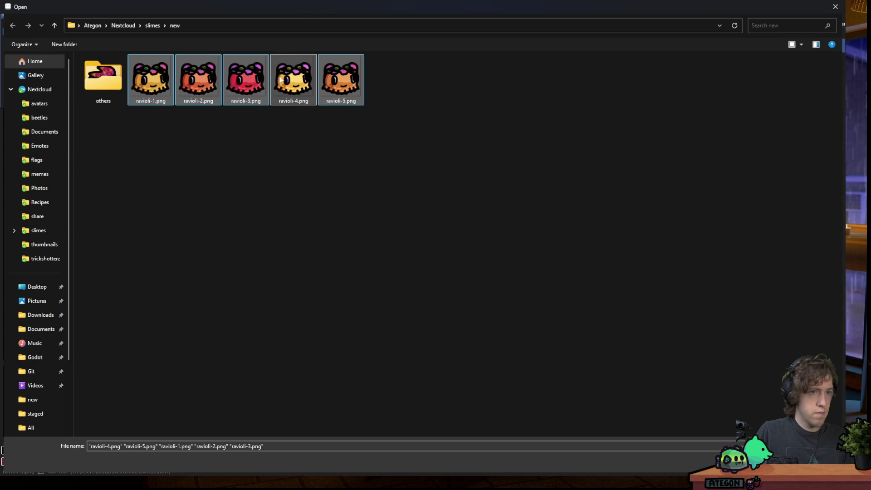
{"action": "key", "text": "Return"}
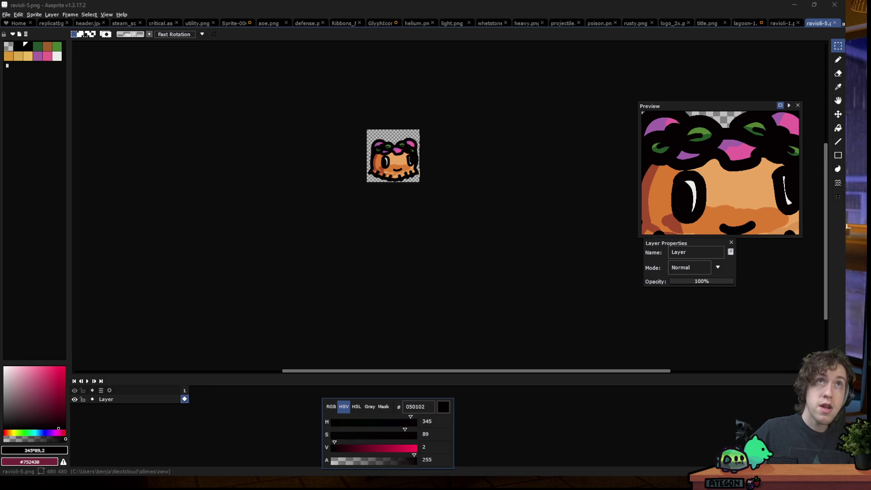
{"action": "key", "text": "alt+Tab"}
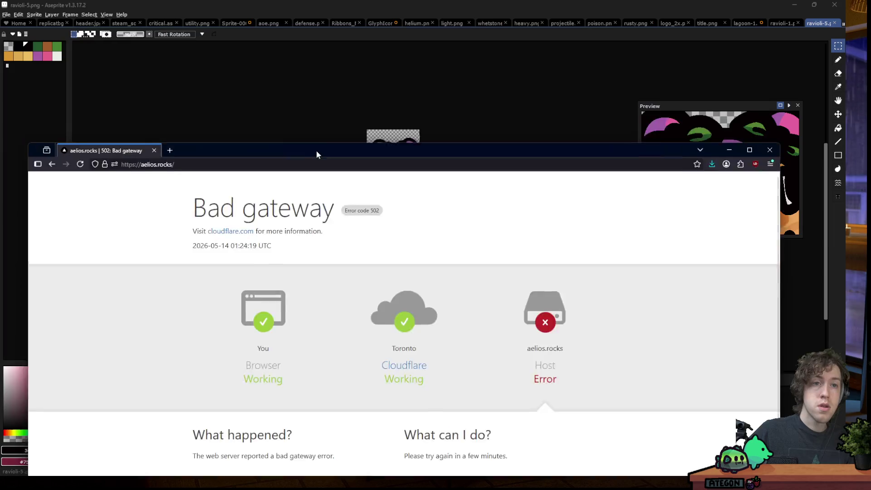
- Reload the Aelios site until it loads and maximize the browser window
{"action": "left_click", "coordinate": [93, 136]}
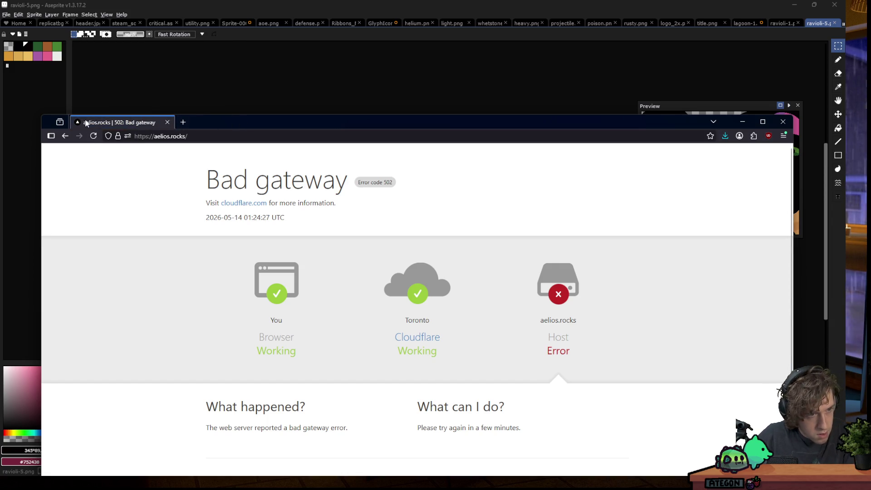
{"action": "left_click", "coordinate": [100, 138]}
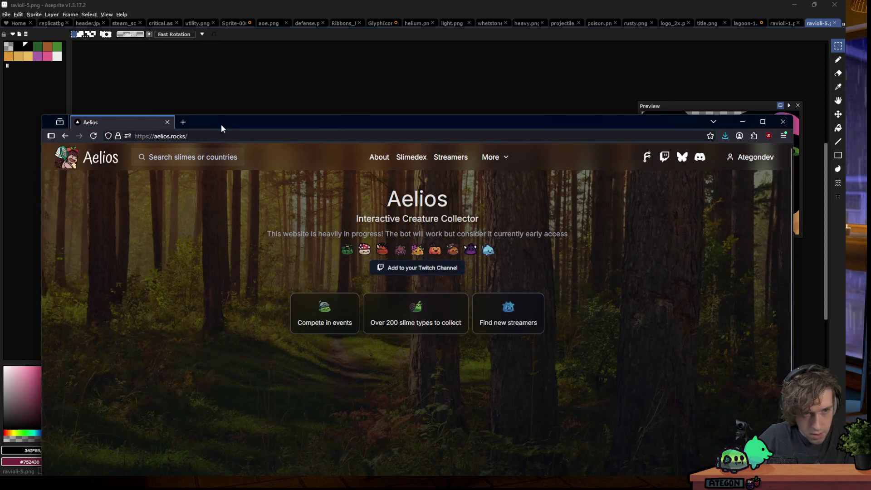
{"action": "double_click", "coordinate": [221, 124]}
- Filter the Slimedex with the search 'rav' to show only the Ravioli Slime
{"action": "left_click", "coordinate": [413, 43]}
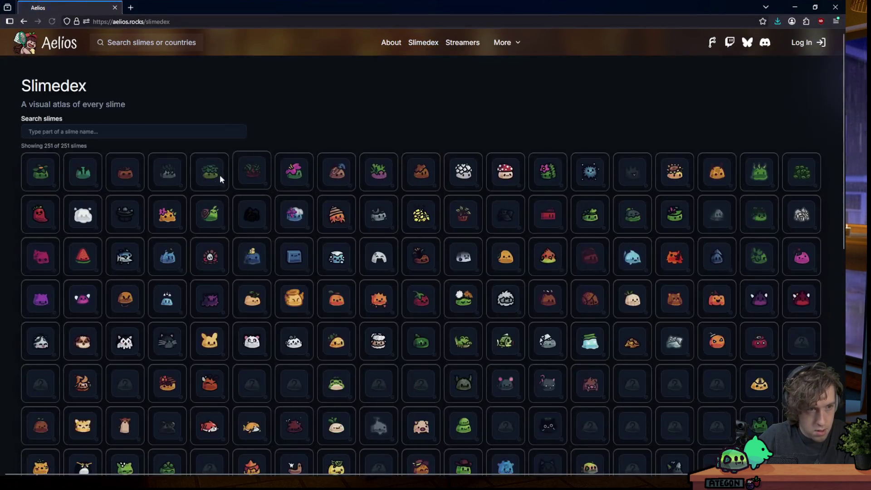
{"action": "left_click", "coordinate": [137, 130]}
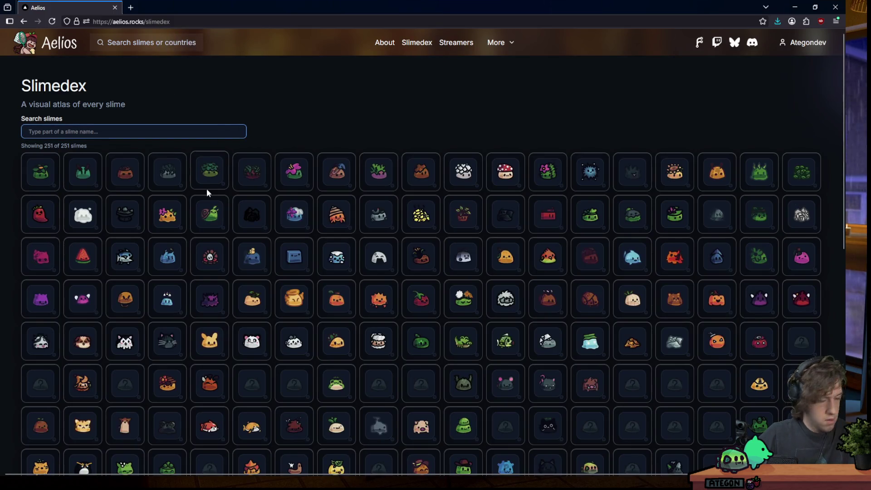
{"action": "type", "text": "rav"}
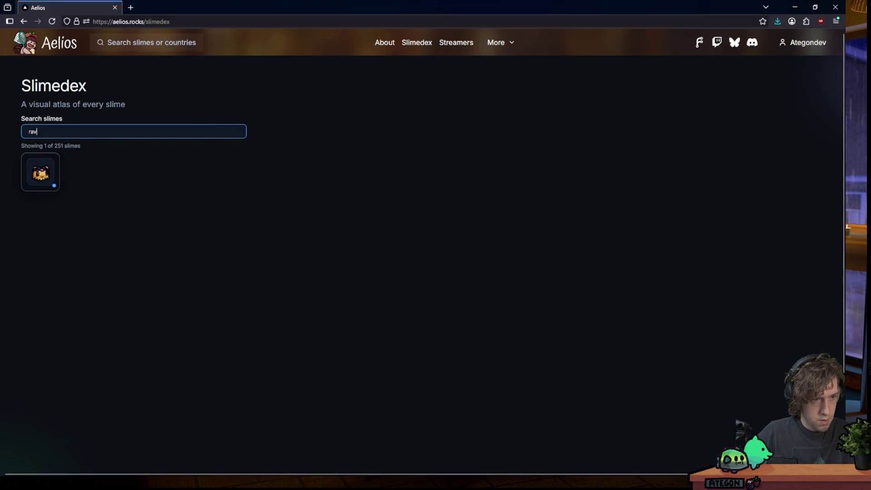
{"action": "mouse_move", "coordinate": [48, 170]}
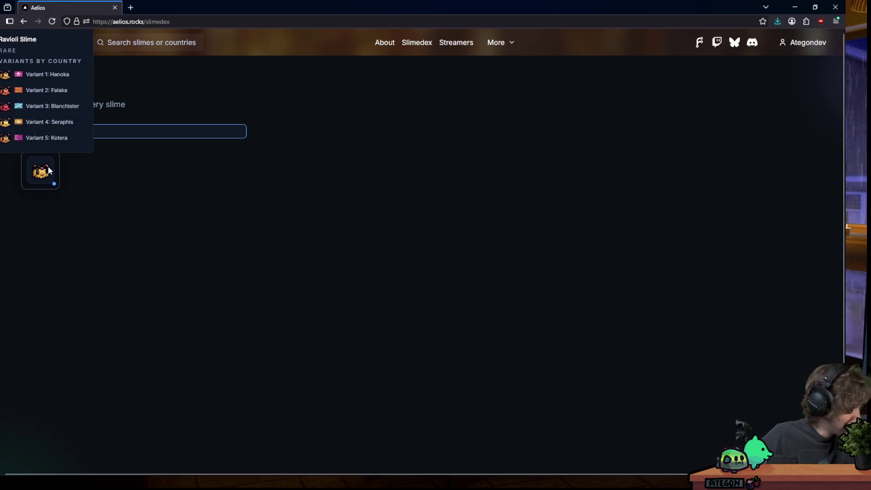
{"action": "triple_click", "coordinate": [98, 125]}
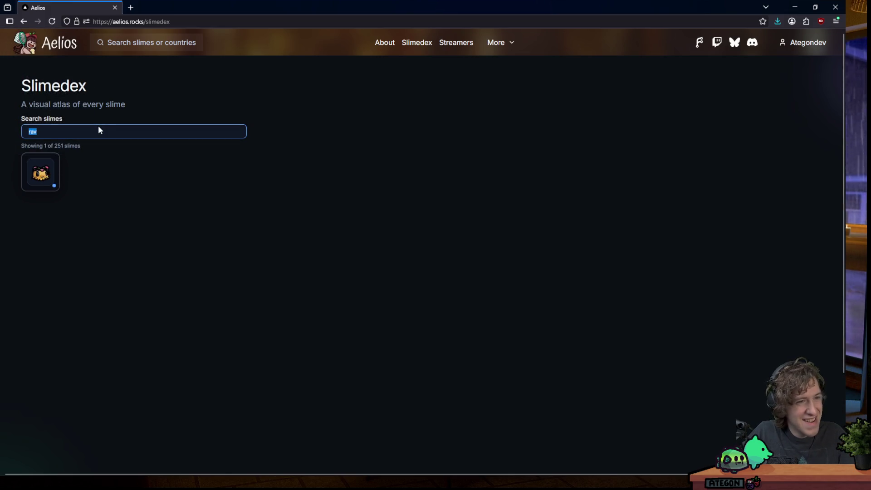
- Clear the 'rav' search to show all 251 slimes, then select the Ravioli Slime tile
{"action": "key", "text": "BackSpace"}
{"action": "scroll", "coordinate": [277, 150], "scroll_direction": "down", "scroll_amount": 10}
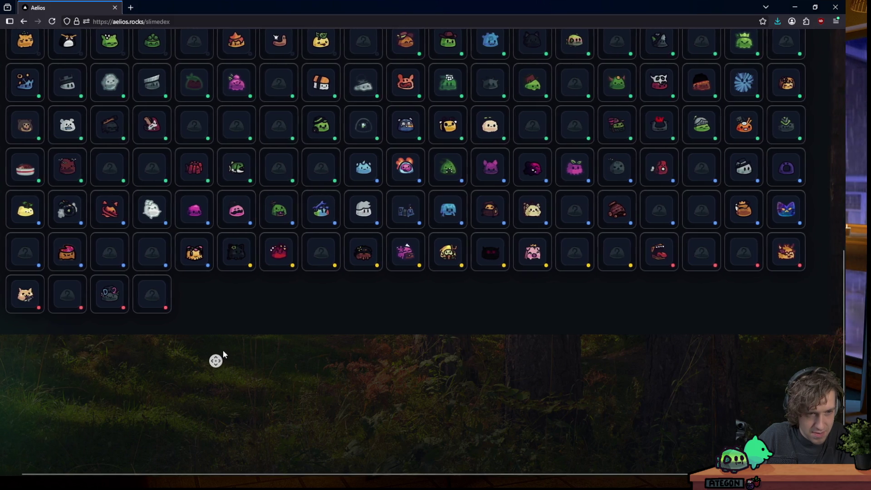
{"action": "scroll", "coordinate": [224, 361], "scroll_direction": "up", "scroll_amount": 2}
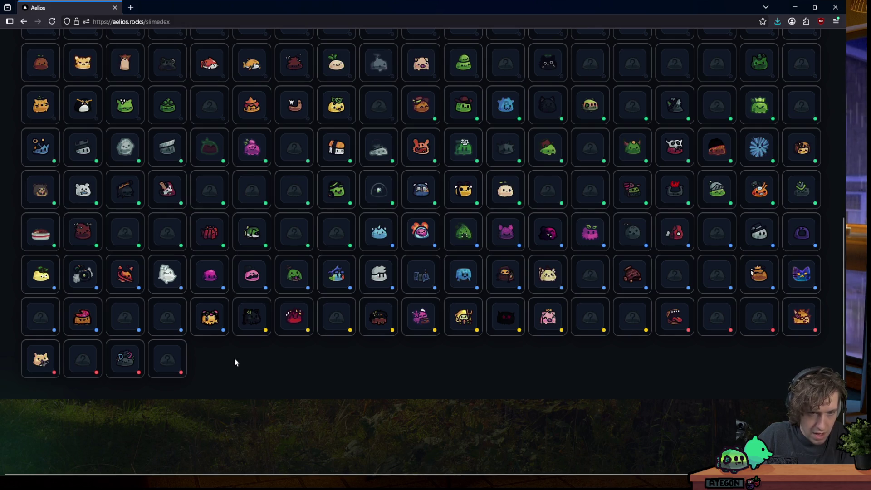
{"action": "mouse_move", "coordinate": [213, 326]}
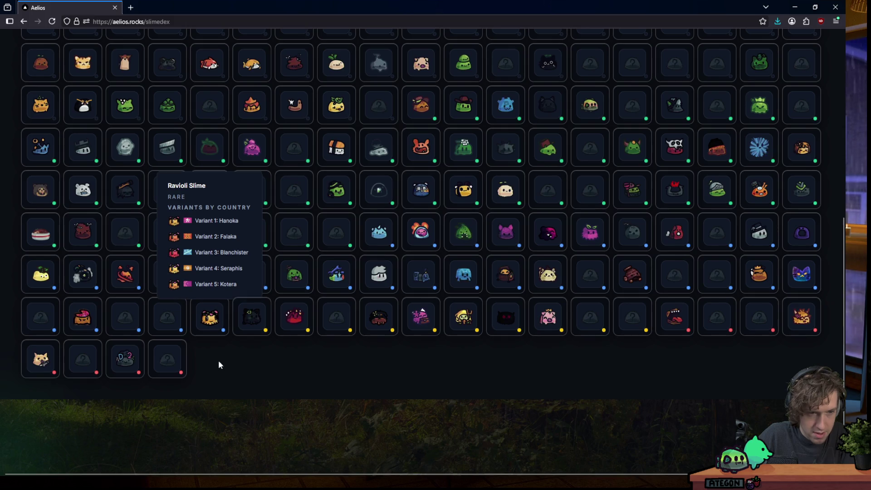
{"action": "scroll", "coordinate": [226, 376], "scroll_direction": "up", "scroll_amount": 2}
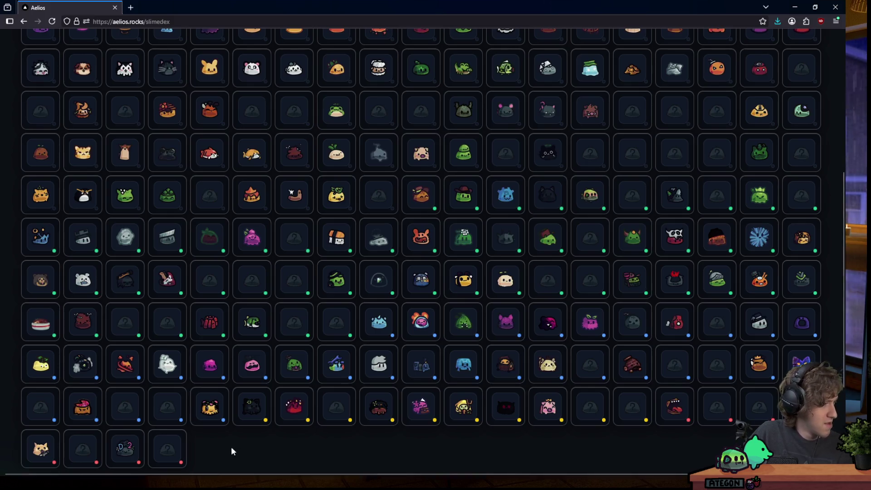
{"action": "left_click", "coordinate": [203, 421]}
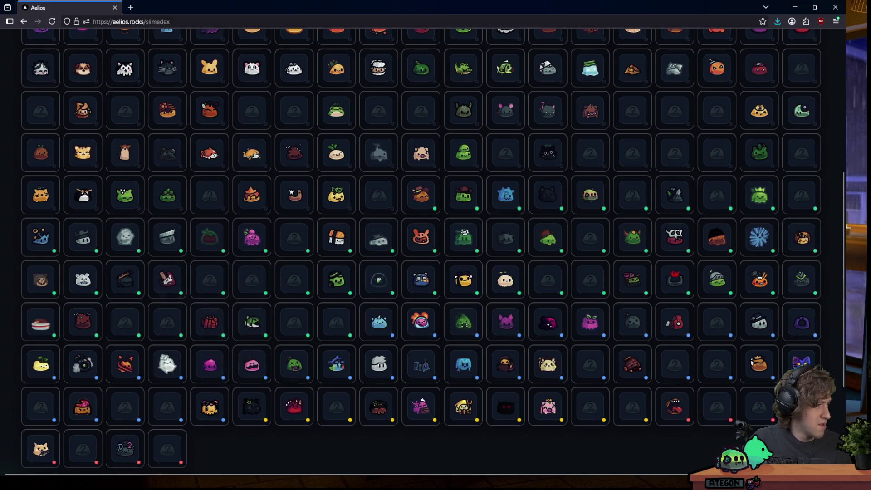